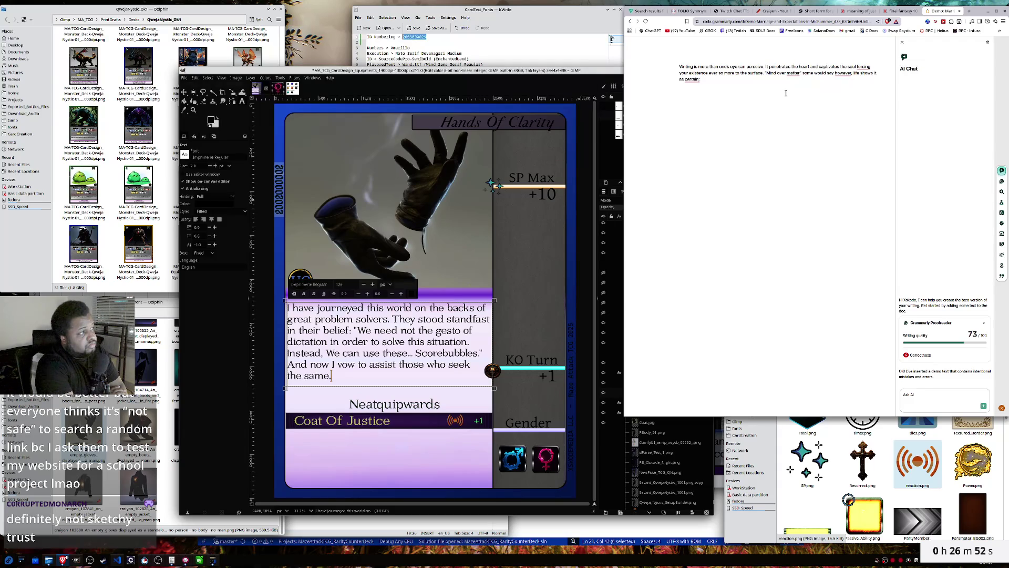
- Replace the semicolon after 'as certain' with ', at least' and select all the paragraph text
{"action": "key", "text": "BackSpace"}
{"action": "key", "text": "BackSpace"}
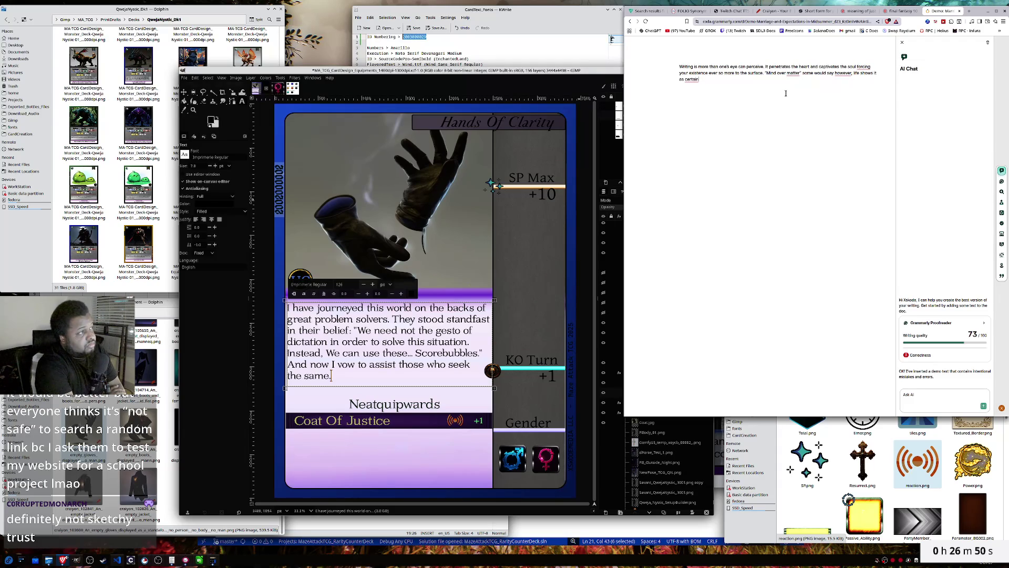
{"action": "type", "text": ", at,"}
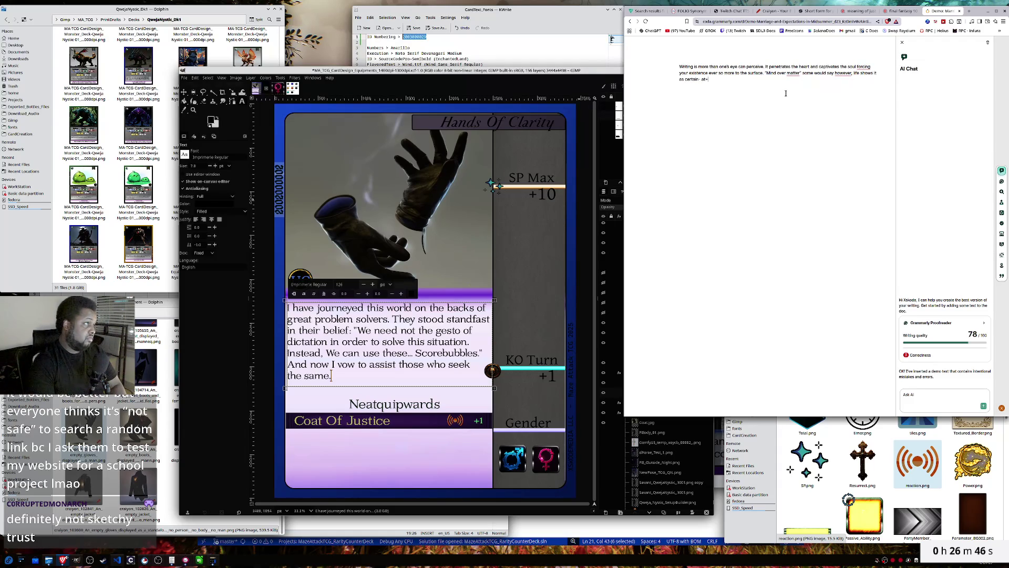
{"action": "type", "text": "least"}
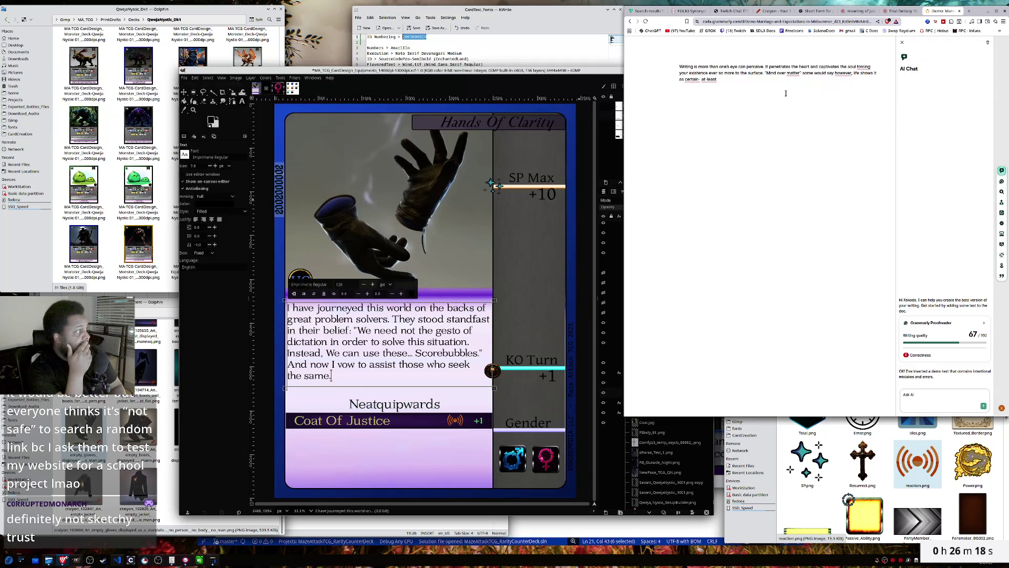
{"action": "key", "text": "ctrl+a"}
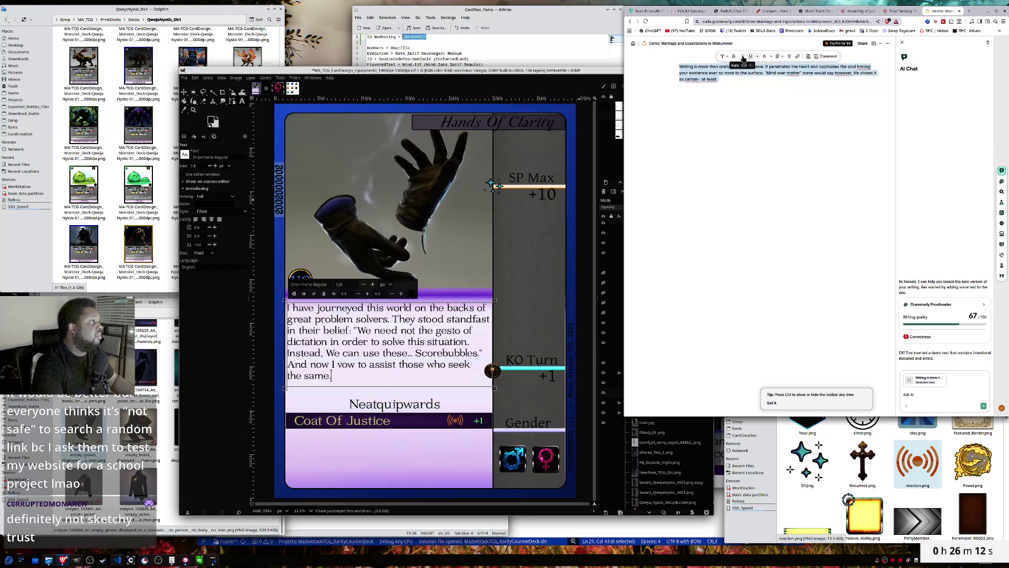
- Turn on the document word count and switch it to show characters (224)
{"action": "left_click", "coordinate": [724, 57]}
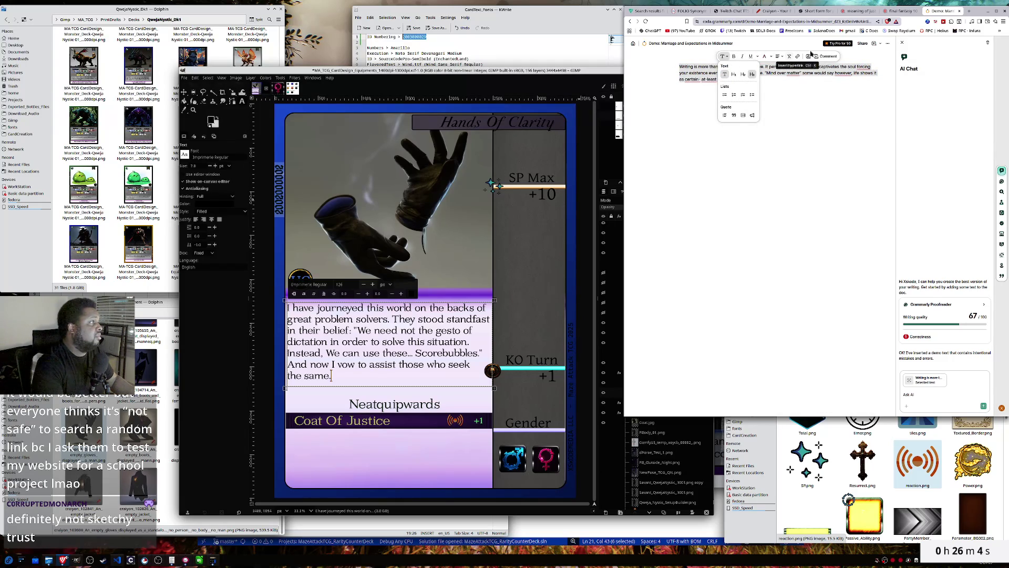
{"action": "left_click", "coordinate": [887, 44]}
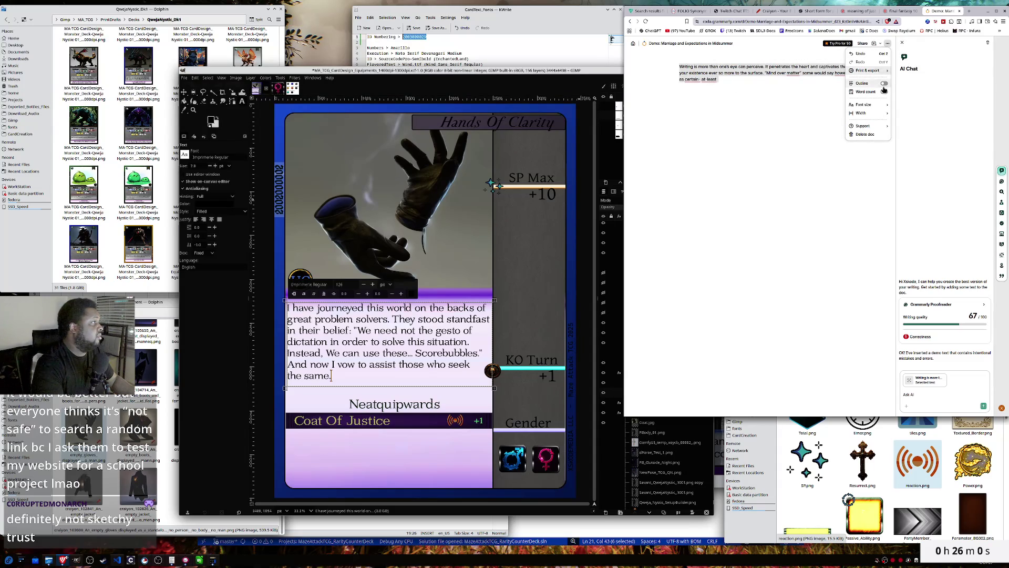
{"action": "left_click", "coordinate": [884, 92]}
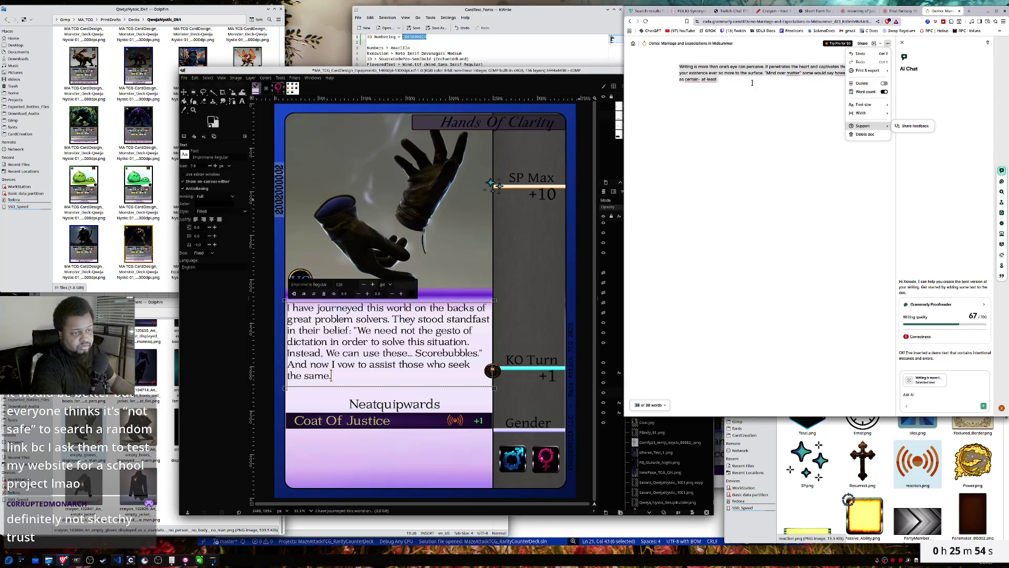
{"action": "left_click", "coordinate": [662, 405]}
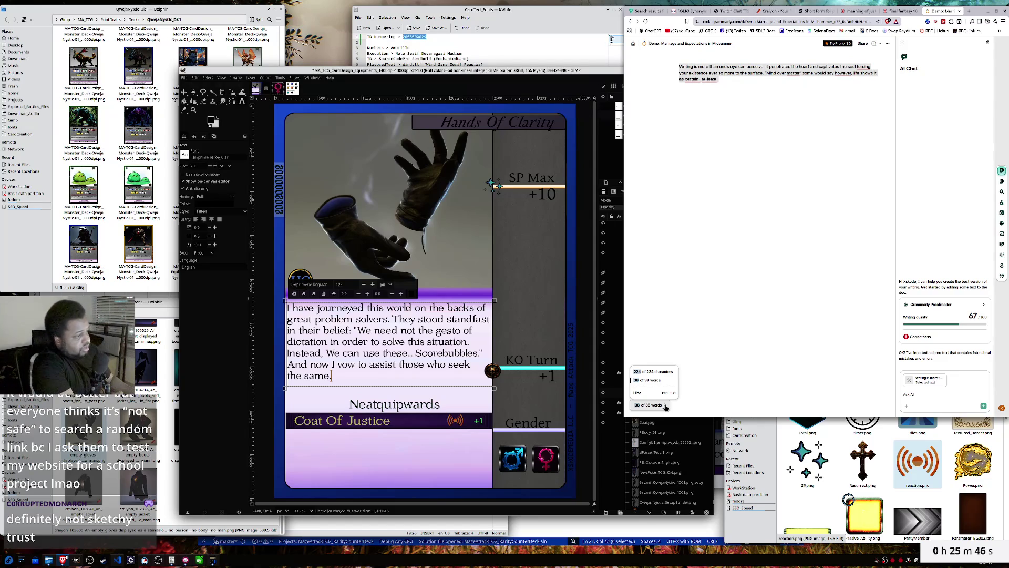
{"action": "left_click", "coordinate": [656, 372]}
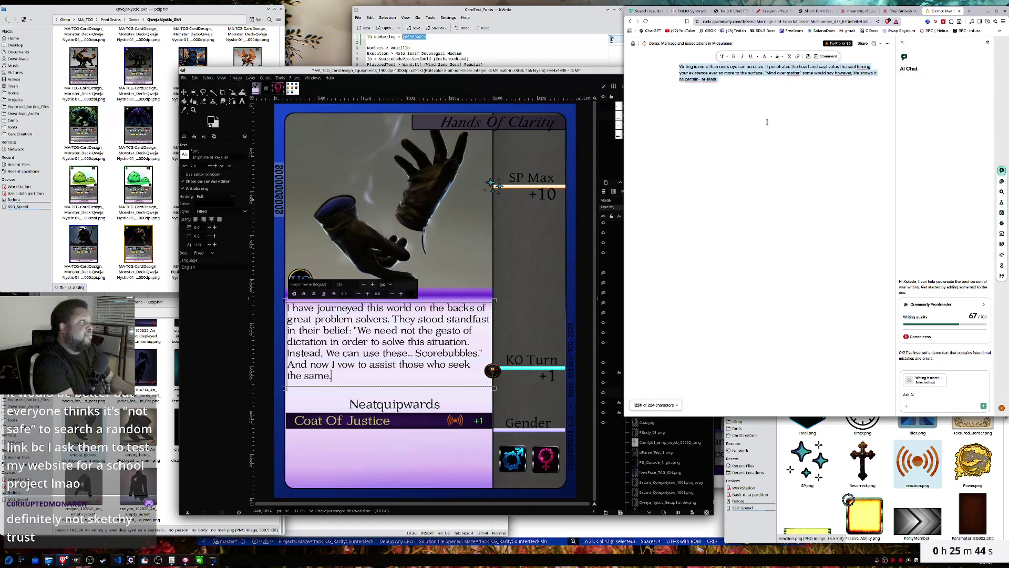
{"action": "left_click", "coordinate": [738, 81]}
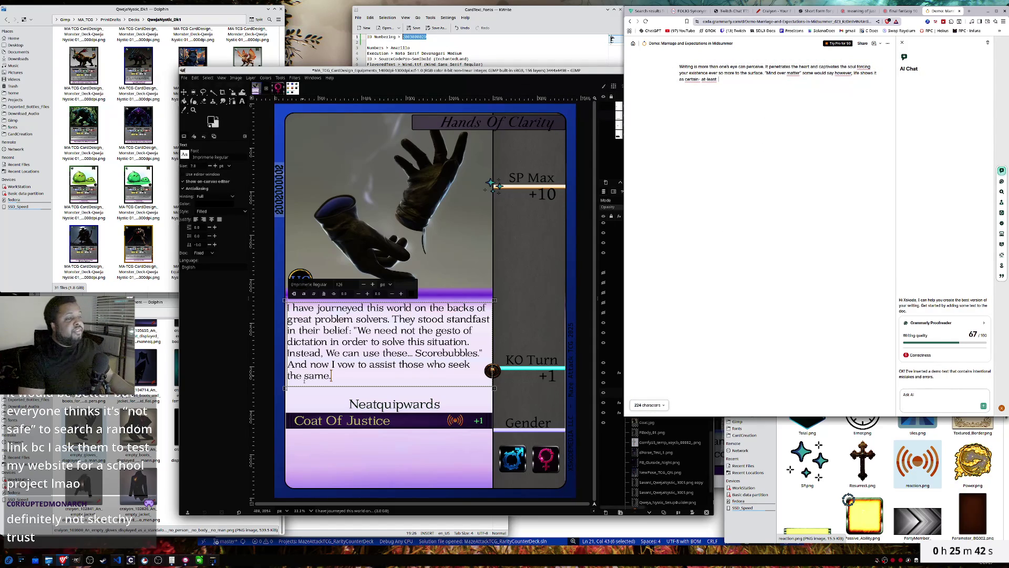
- Select the GIMP card's flavour text and search the web for 'online character counter'
{"action": "left_click", "coordinate": [336, 375]}
{"action": "key", "text": "ctrl+a"}
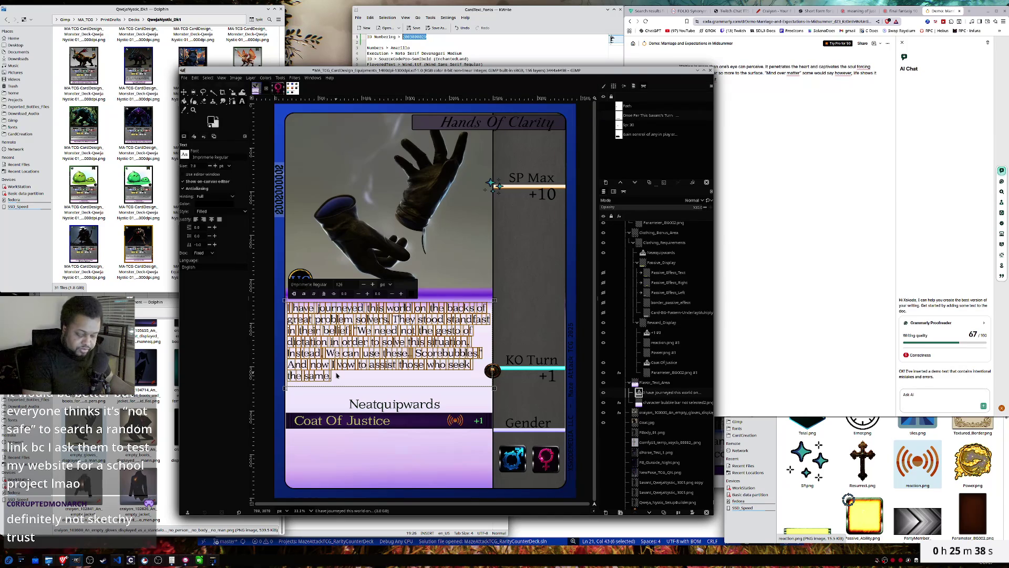
{"action": "left_click", "coordinate": [969, 11]}
{"action": "type", "text": "online "}
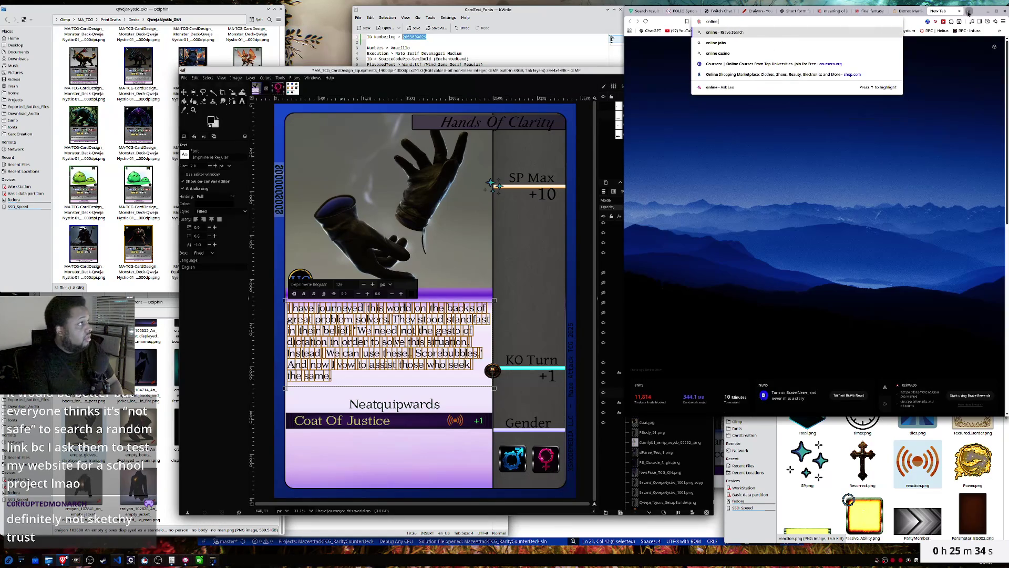
{"action": "type", "text": "character "}
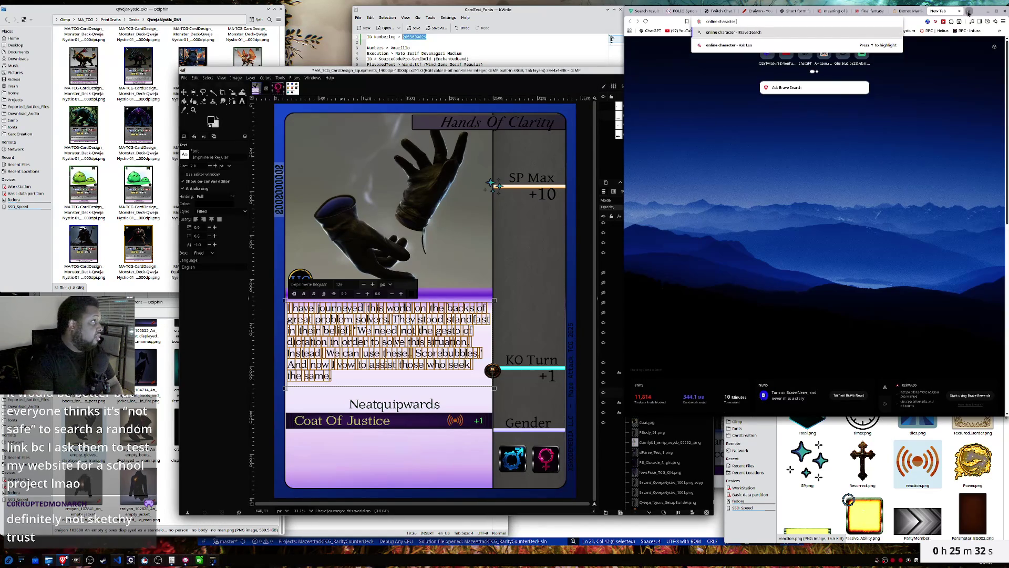
{"action": "type", "text": "counter"}
{"action": "key", "text": "Return"}
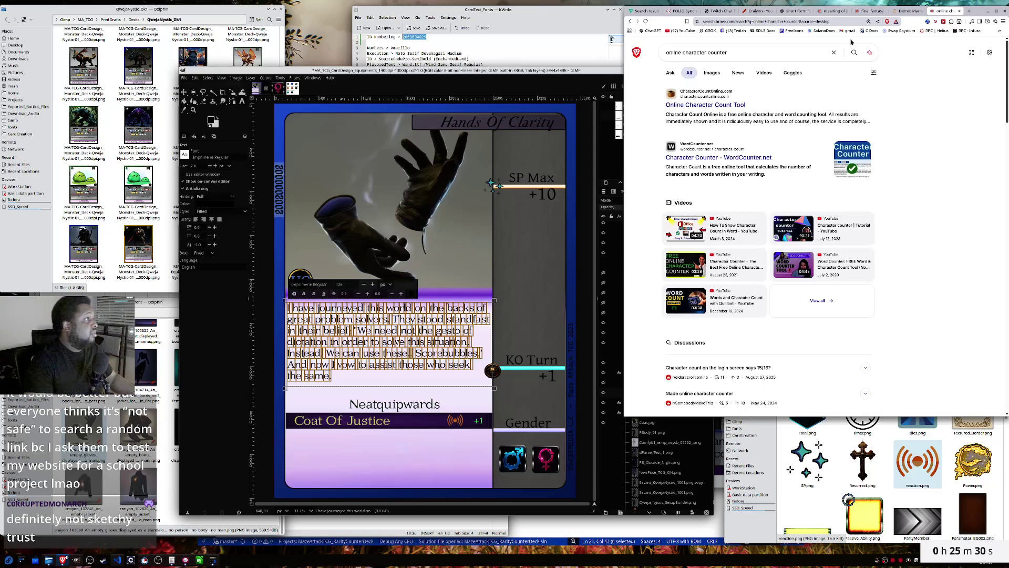
- Paste the card text into WordCounter.net (265 characters, 48 words), then return to Grammarly
{"action": "left_click", "coordinate": [689, 158]}
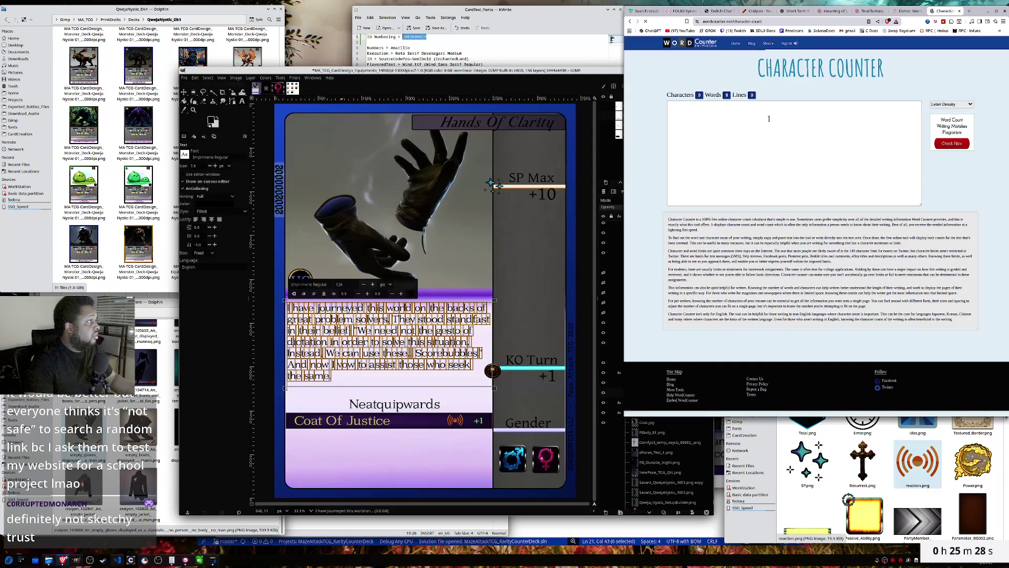
{"action": "key", "text": "ctrl+v"}
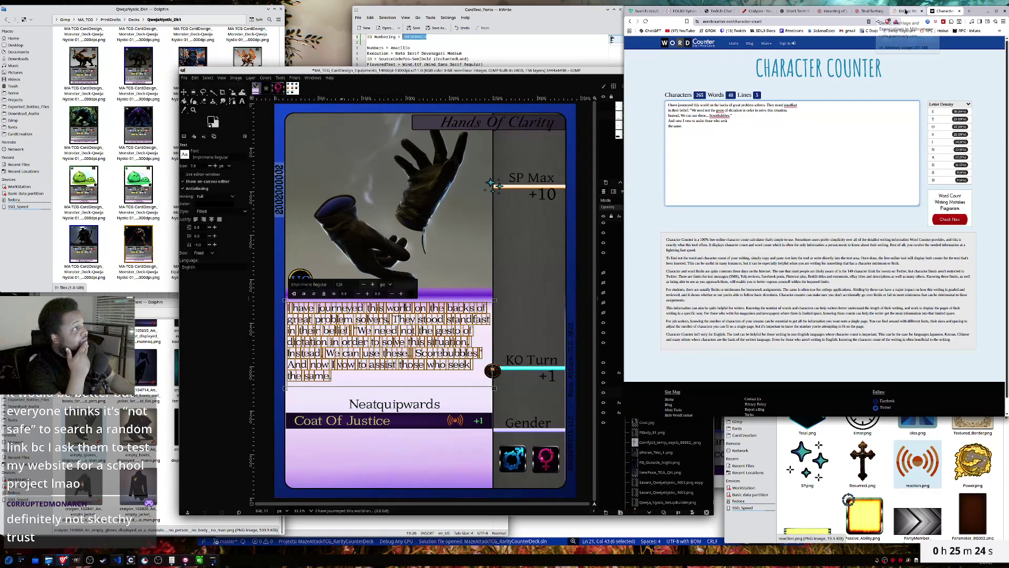
{"action": "left_click", "coordinate": [797, 12]}
{"action": "left_click", "coordinate": [902, 12]}
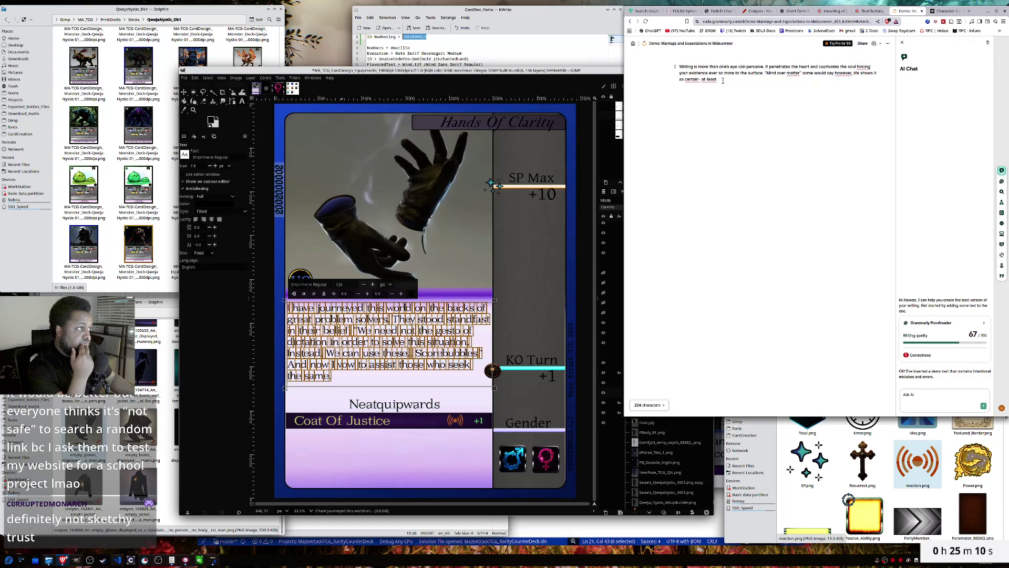
- Replace 'Mind over matter… at least' with 'Bringing the burried to life... or so I'
{"action": "left_click_drag", "start_coordinate": [722, 80], "coordinate": [764, 74]}
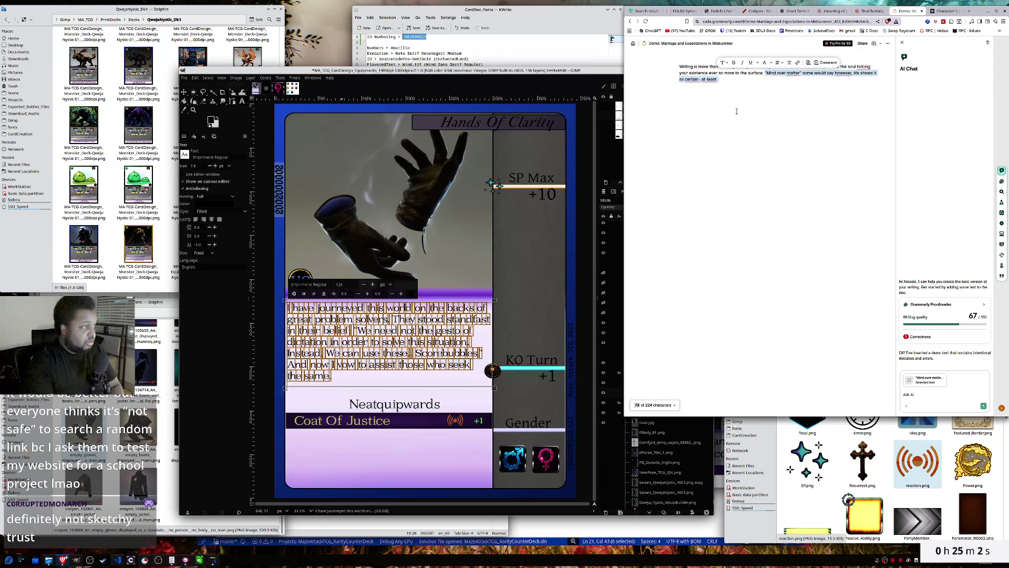
{"action": "type", "text": "Bring"}
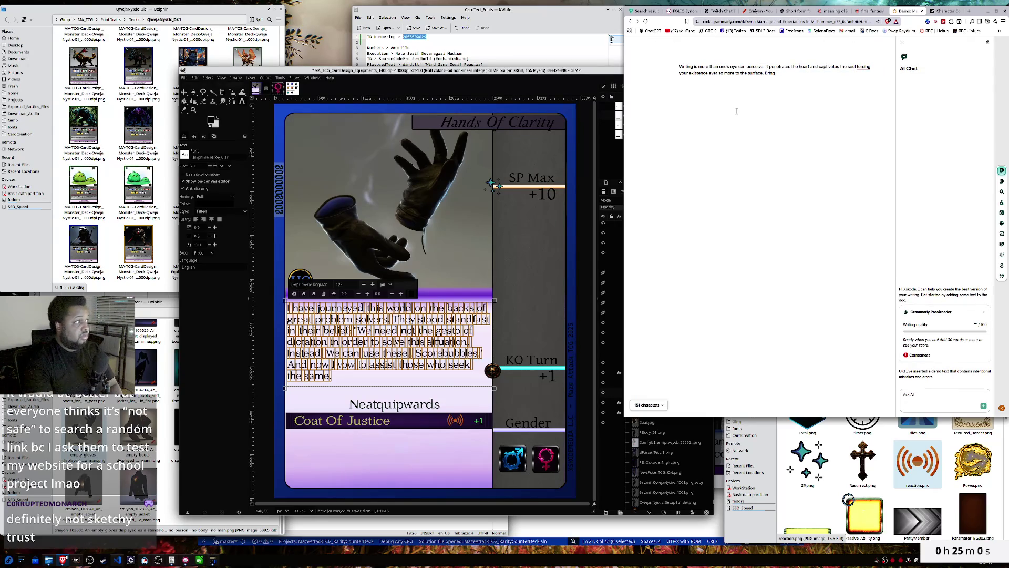
{"action": "type", "text": "ing what"}
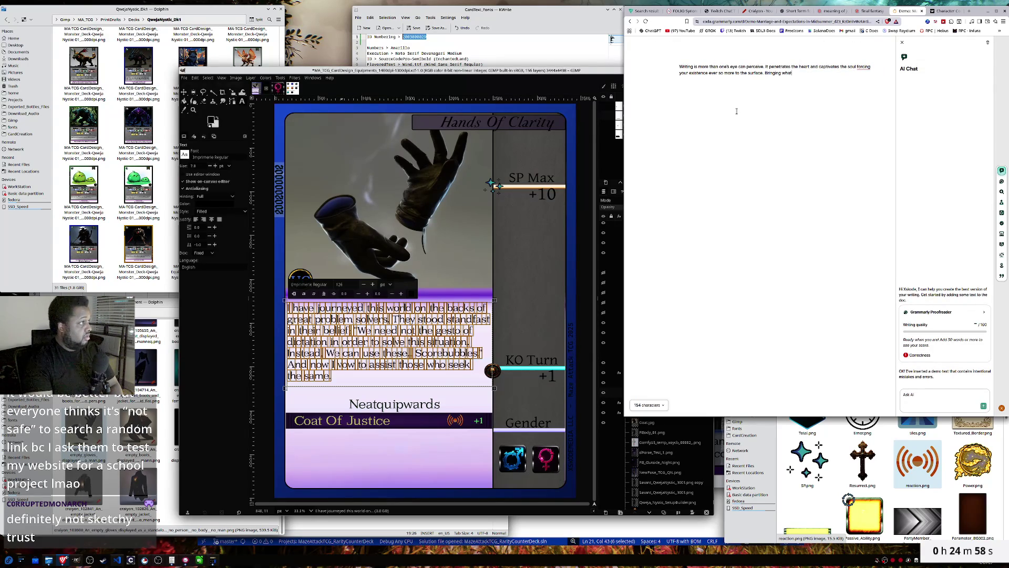
{"action": "type", "text": " once"}
{"action": "key", "text": "BackSpace"}
{"action": "key", "text": "BackSpace"}
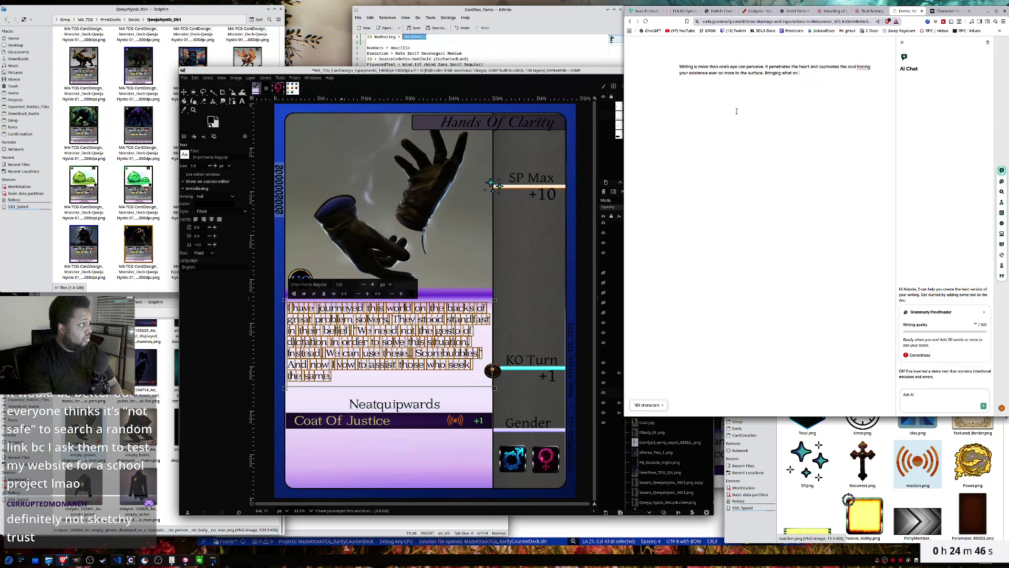
{"action": "key", "text": "BackSpace"}
{"action": "key", "text": "BackSpace"}
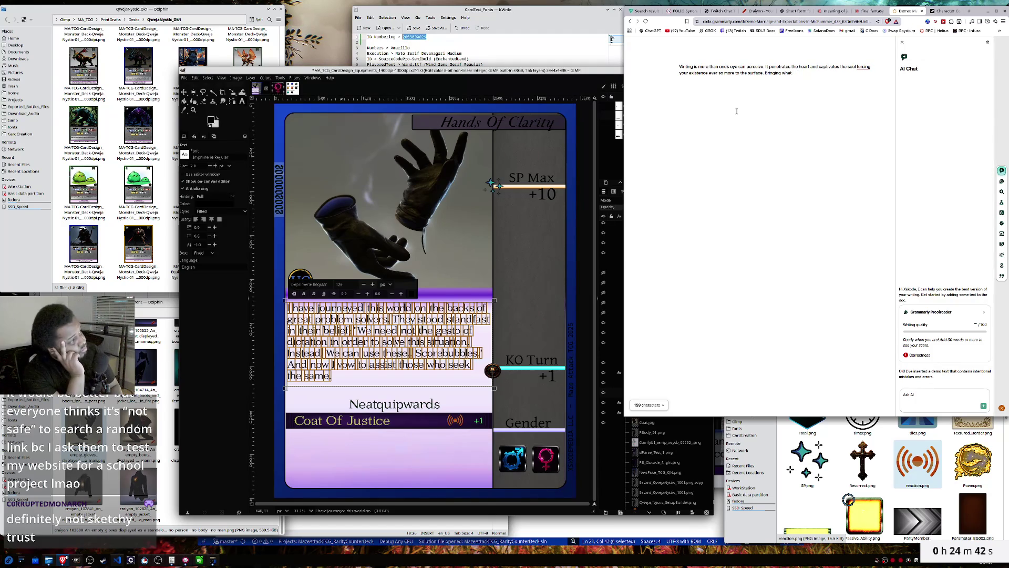
{"action": "key", "text": "BackSpace"}
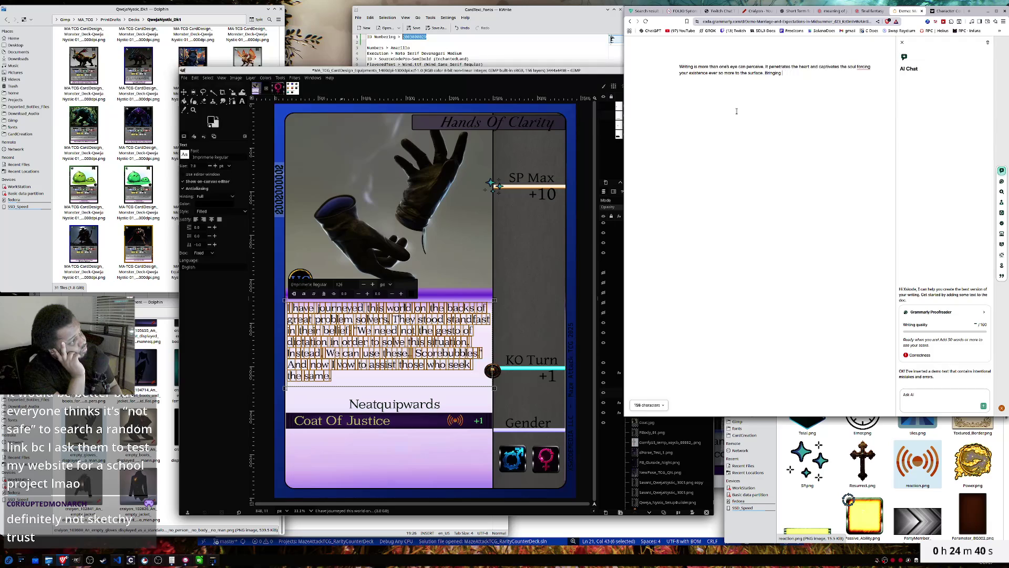
{"action": "key", "text": "BackSpace"}
{"action": "key", "text": "BackSpace"}
{"action": "key", "text": "BackSpace"}
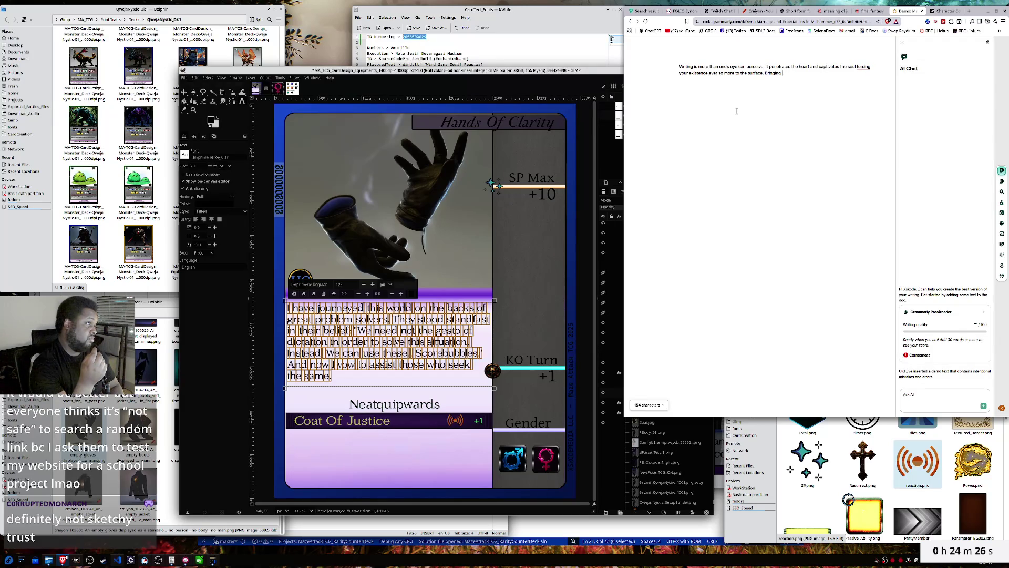
{"action": "type", "text": "the"}
{"action": "type", "text": " burried"}
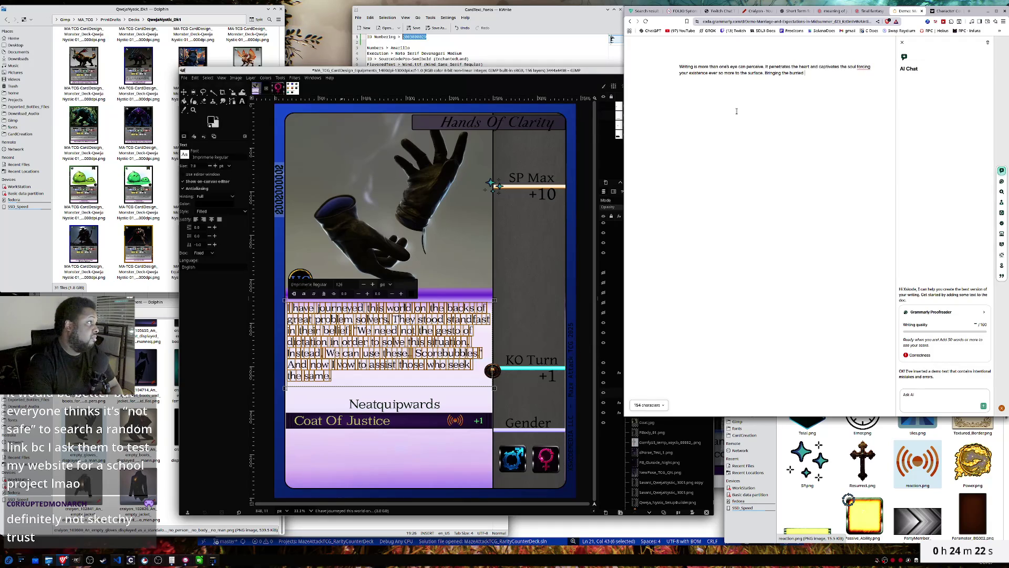
{"action": "type", "text": " to li"}
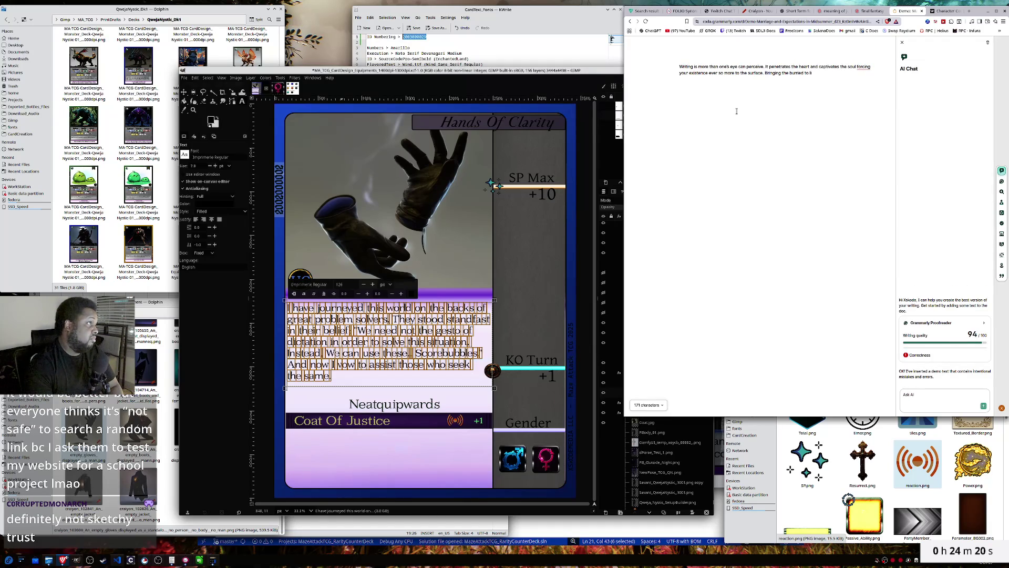
{"action": "type", "text": "fe"}
{"action": "type", "text": "... "}
{"action": "type", "text": "or sou"}
{"action": "key", "text": "BackSpace"}
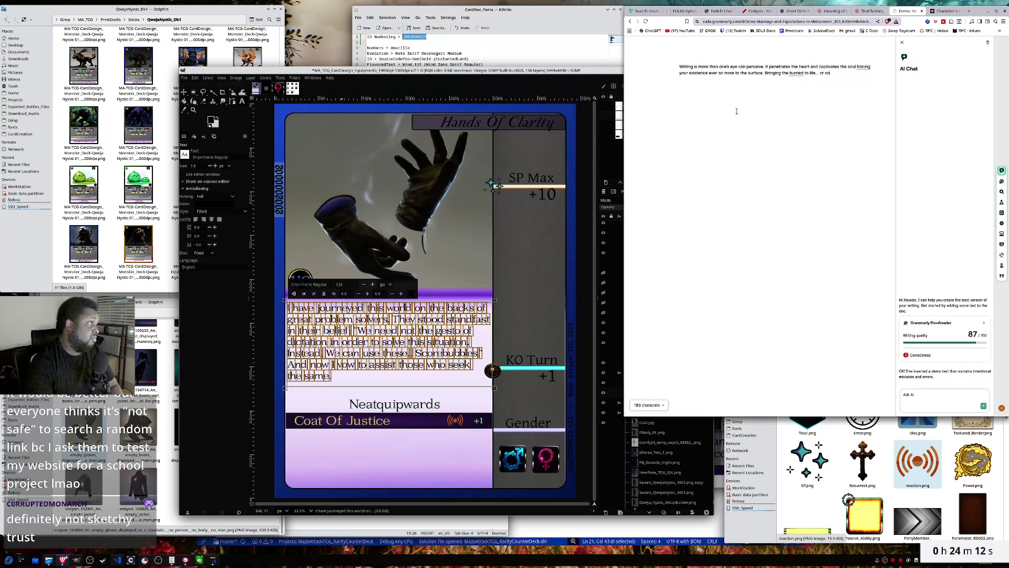
{"action": "type", "text": "l"}
{"action": "type", "text": " V"}
{"action": "key", "text": "BackSpace"}
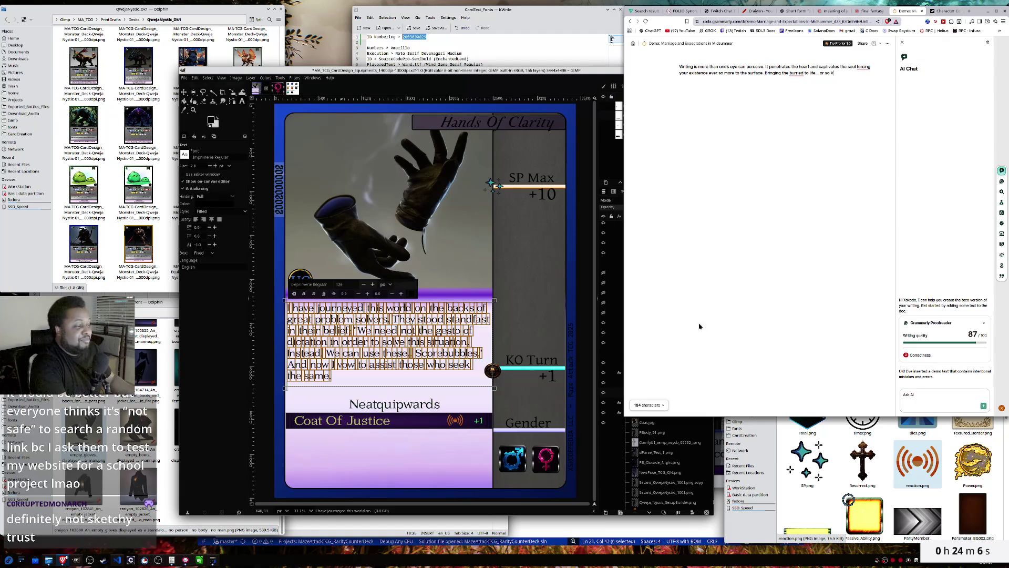
- Flip between the Docs, Icons and MA_TCG tabs in the Dolphin file manager
{"action": "left_click", "coordinate": [835, 421]}
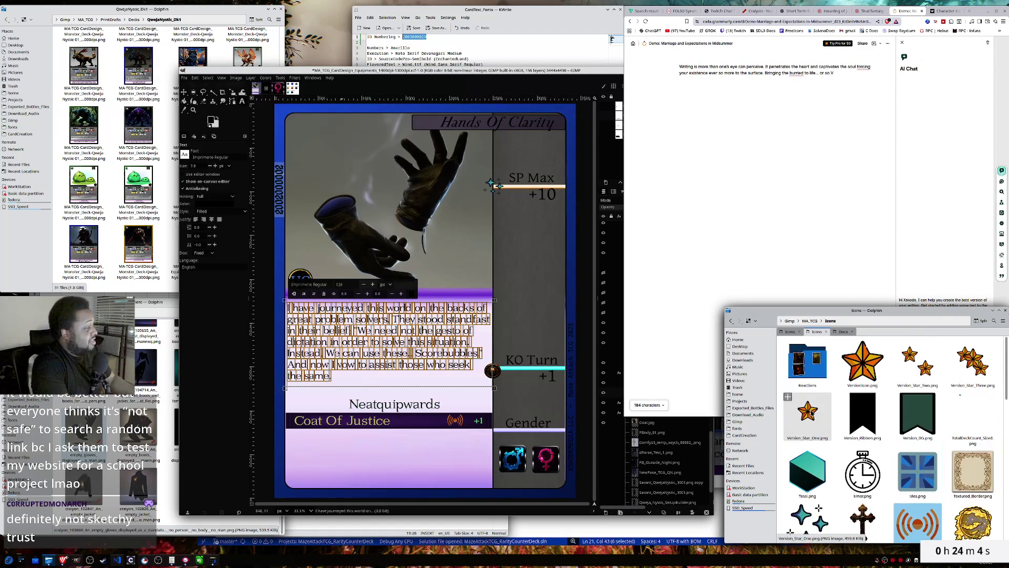
{"action": "left_click", "coordinate": [844, 331]}
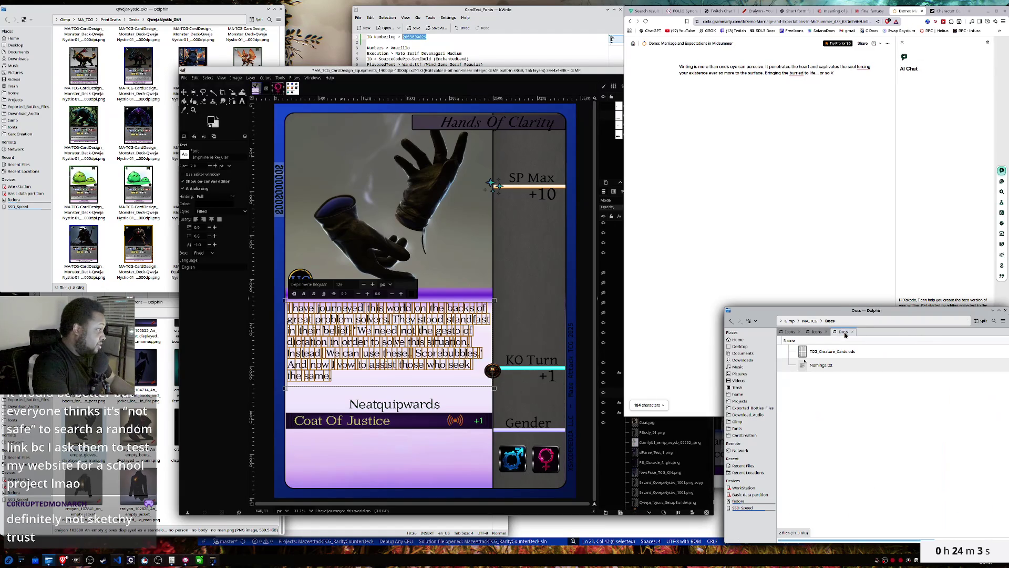
{"action": "left_click", "coordinate": [809, 333]}
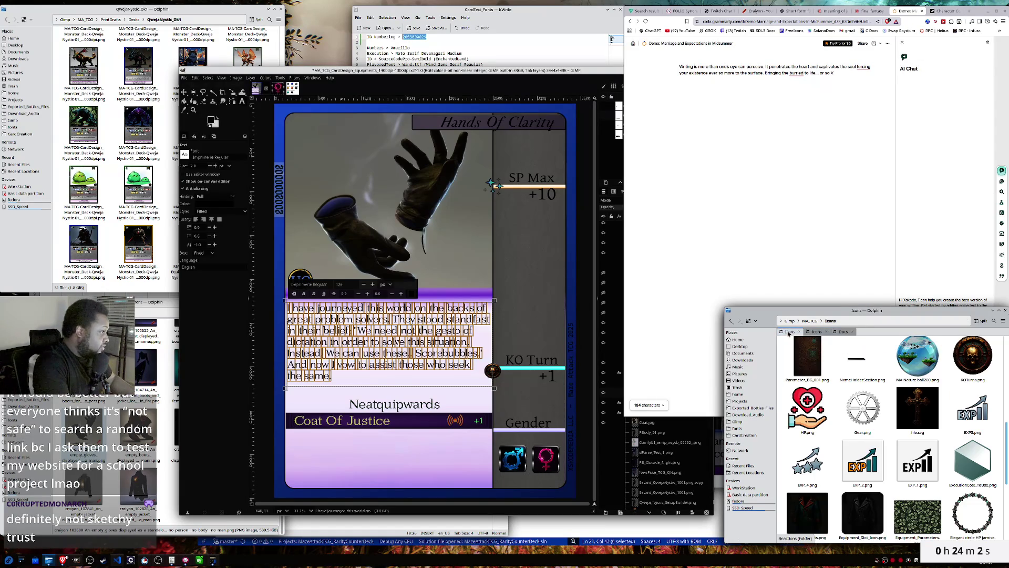
{"action": "left_click", "coordinate": [846, 332]}
{"action": "left_click", "coordinate": [816, 332]}
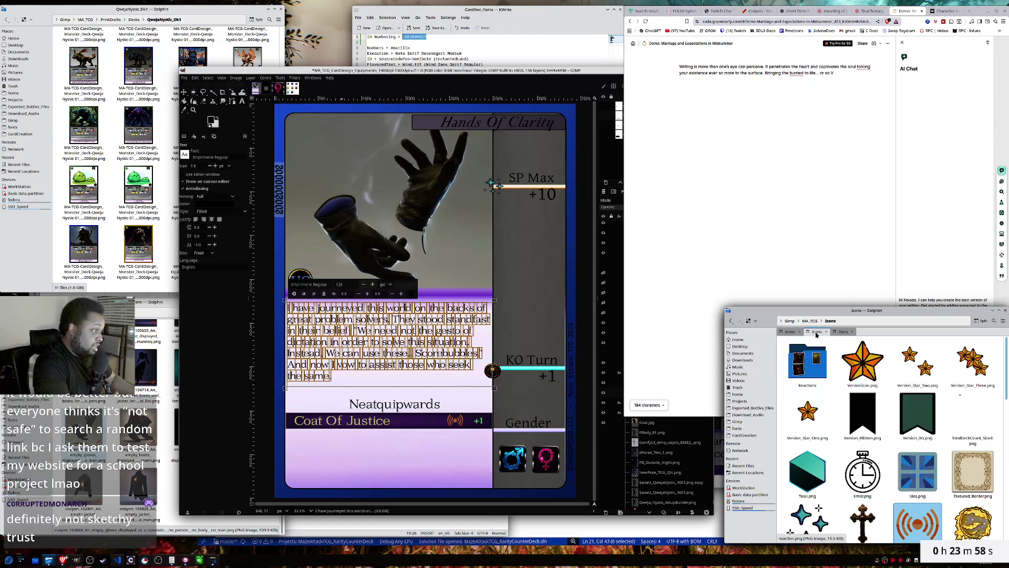
{"action": "left_click", "coordinate": [810, 321]}
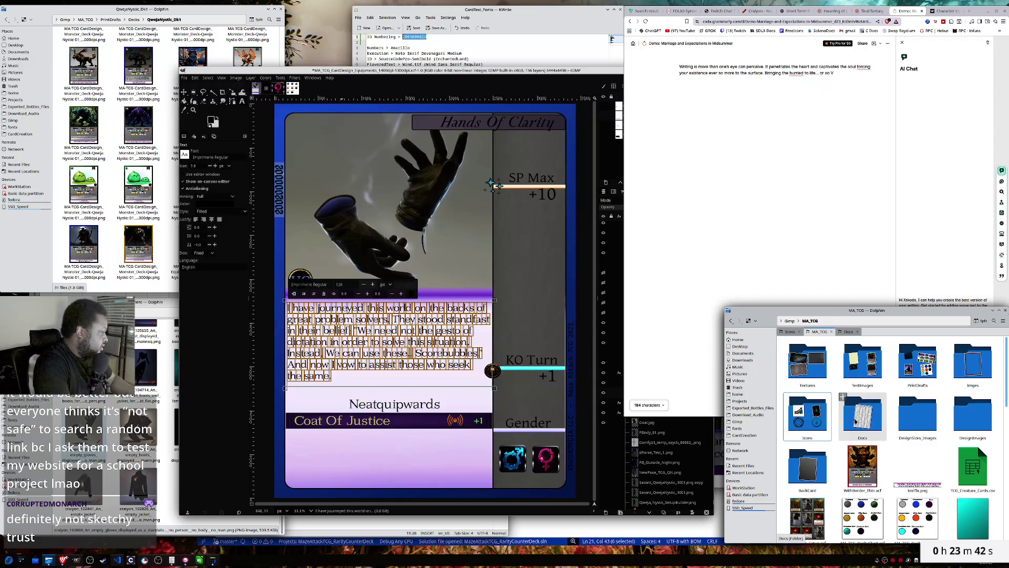
{"action": "left_click", "coordinate": [790, 331]}
{"action": "scroll", "coordinate": [861, 380], "scroll_direction": "up", "scroll_amount": 10}
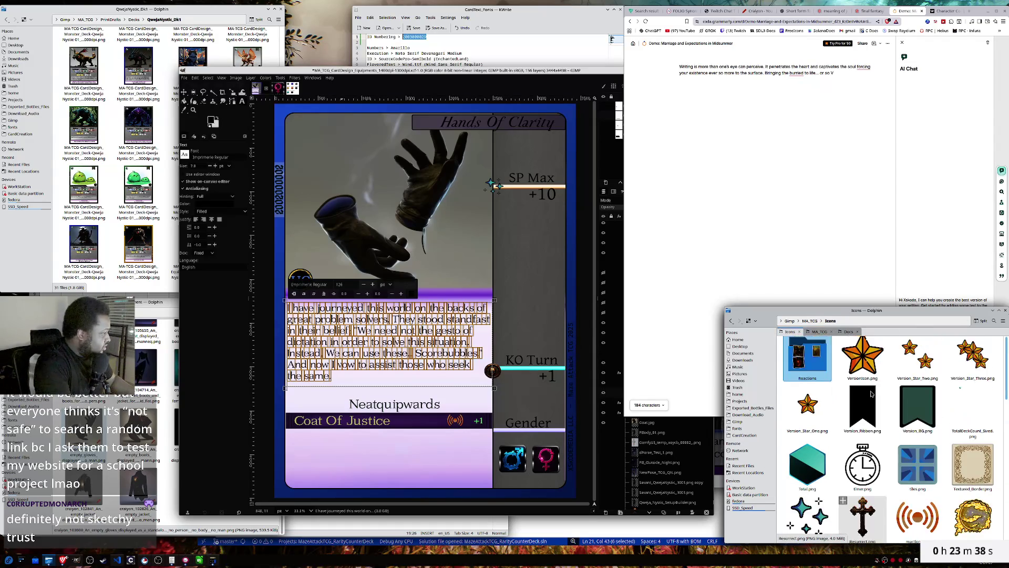
{"action": "left_click", "coordinate": [819, 331]}
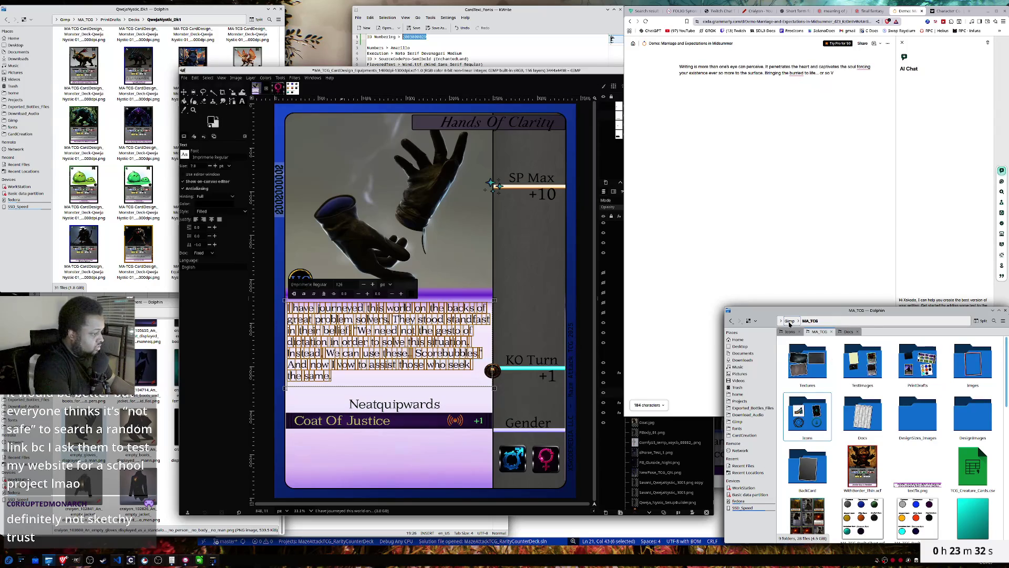
- Browse through CardCreation and Gimp into the MA_TCG folder
{"action": "left_click", "coordinate": [744, 435]}
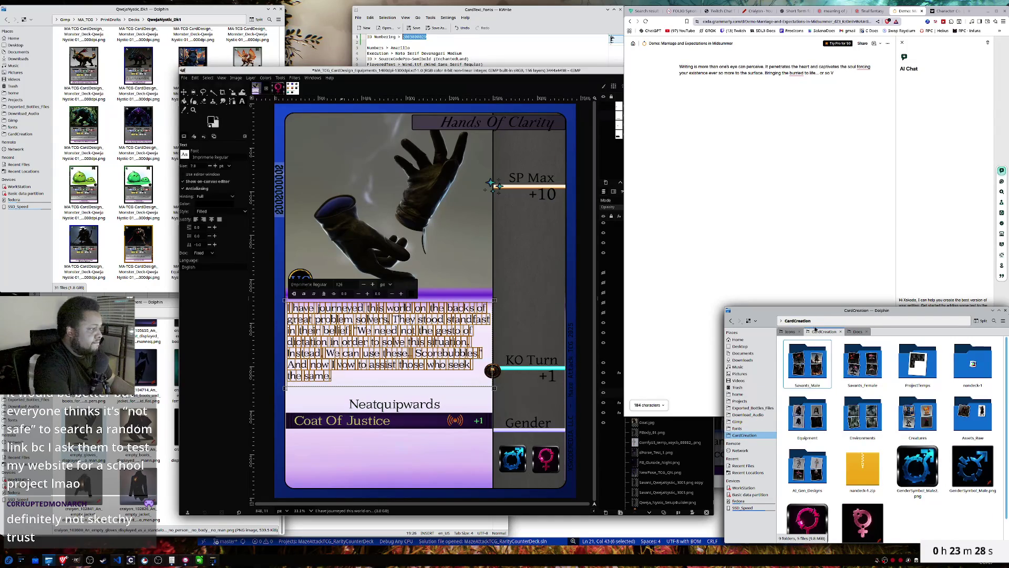
{"action": "left_click", "coordinate": [745, 421]}
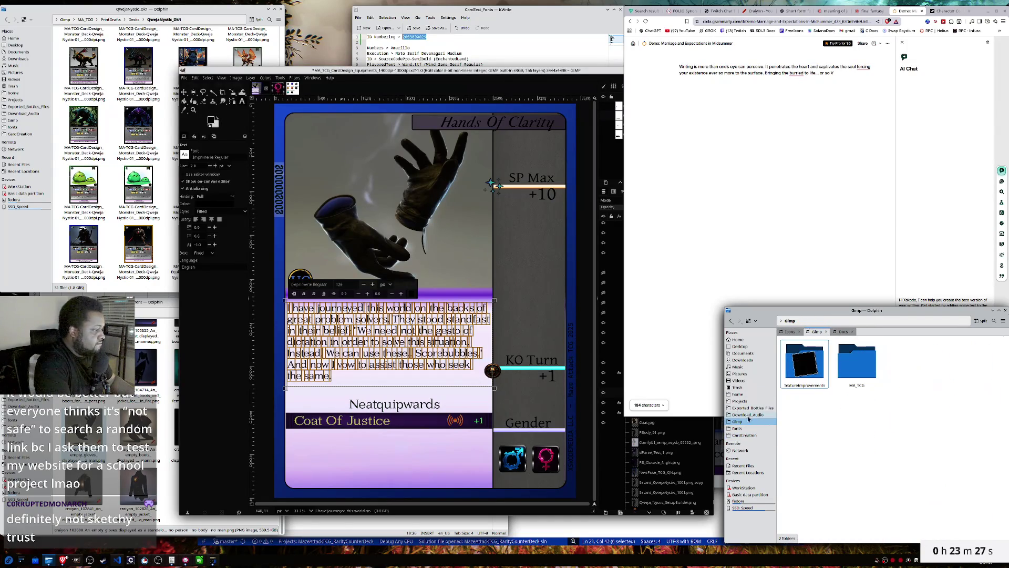
{"action": "double_click", "coordinate": [858, 370]}
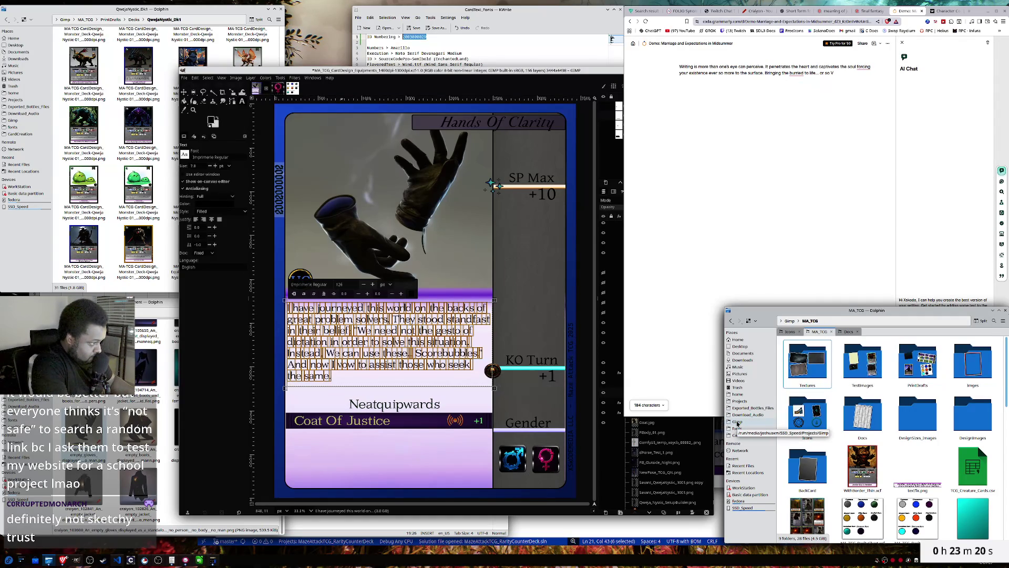
- Browse SSD_Speed down to Maze Attack > New Characters > Limineya Bust > png
{"action": "left_click", "coordinate": [738, 401]}
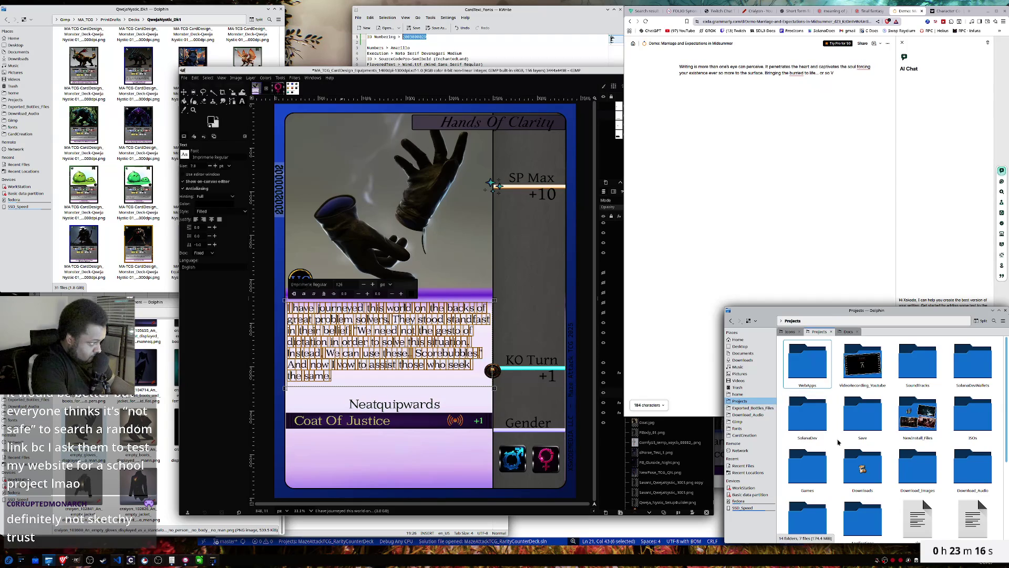
{"action": "left_click", "coordinate": [737, 509]}
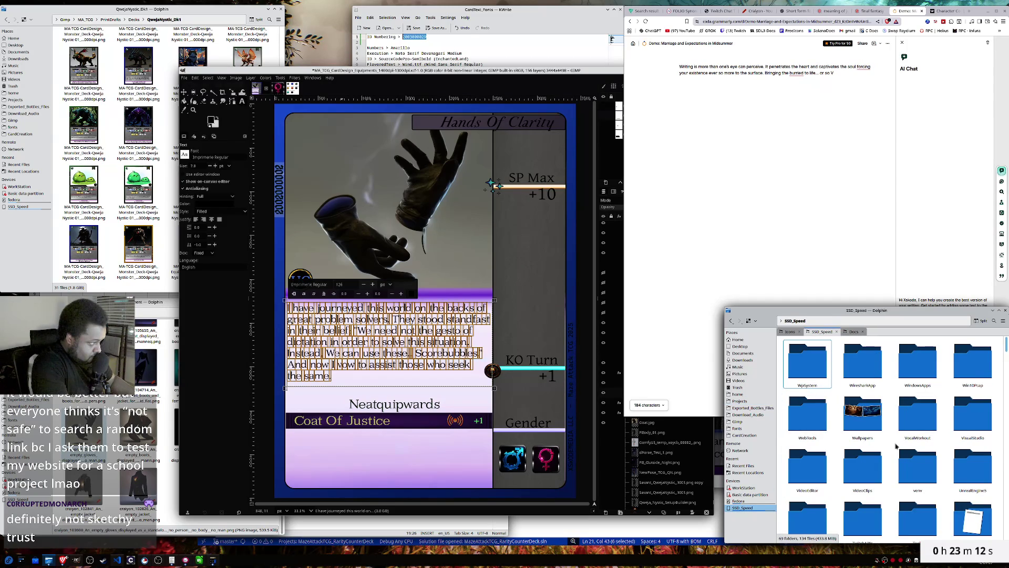
{"action": "scroll", "coordinate": [891, 447], "scroll_direction": "down", "scroll_amount": 10}
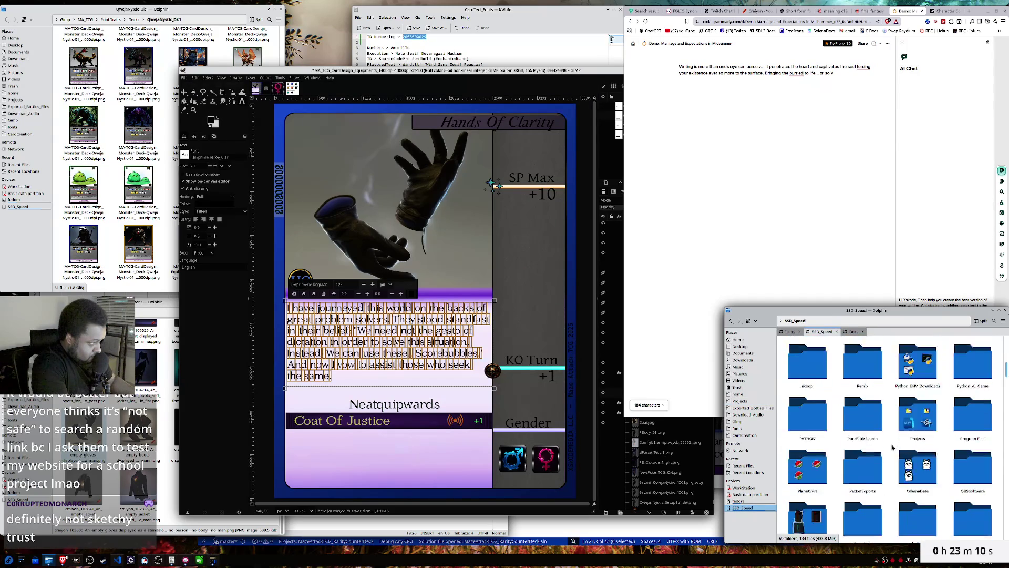
{"action": "scroll", "coordinate": [892, 447], "scroll_direction": "down", "scroll_amount": 3}
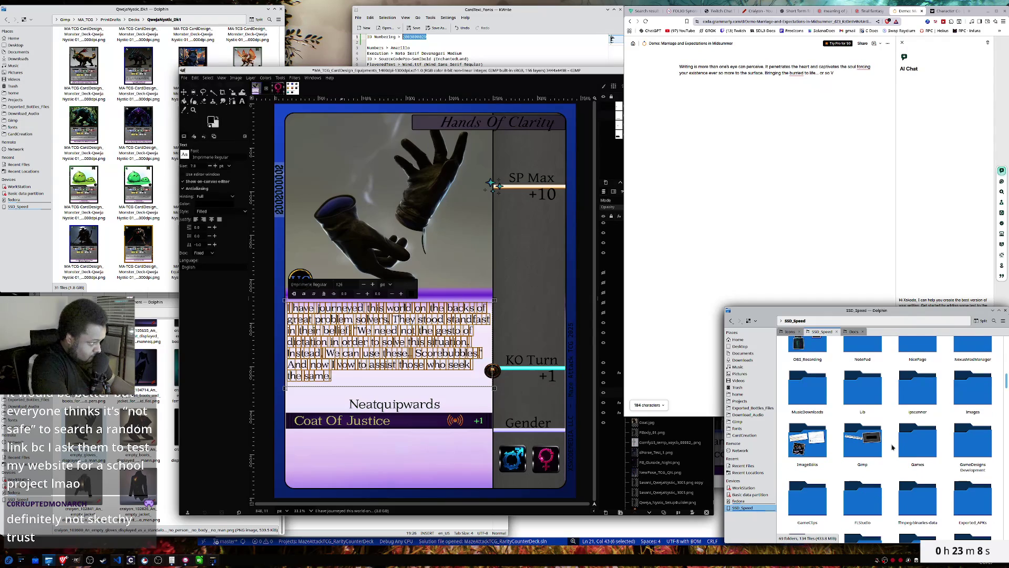
{"action": "left_click", "coordinate": [963, 452]}
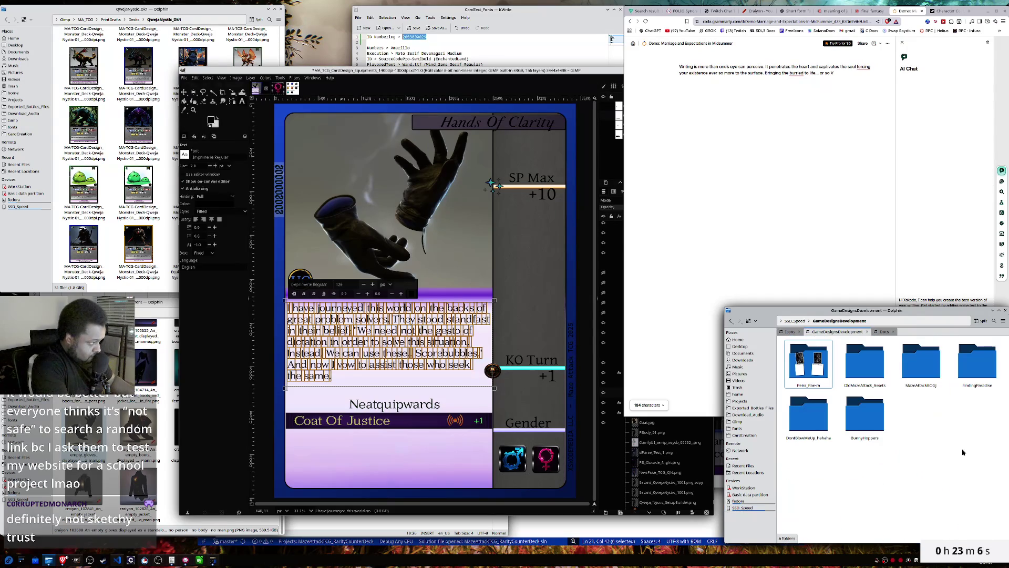
{"action": "left_click", "coordinate": [854, 360]}
{"action": "left_click", "coordinate": [814, 363]}
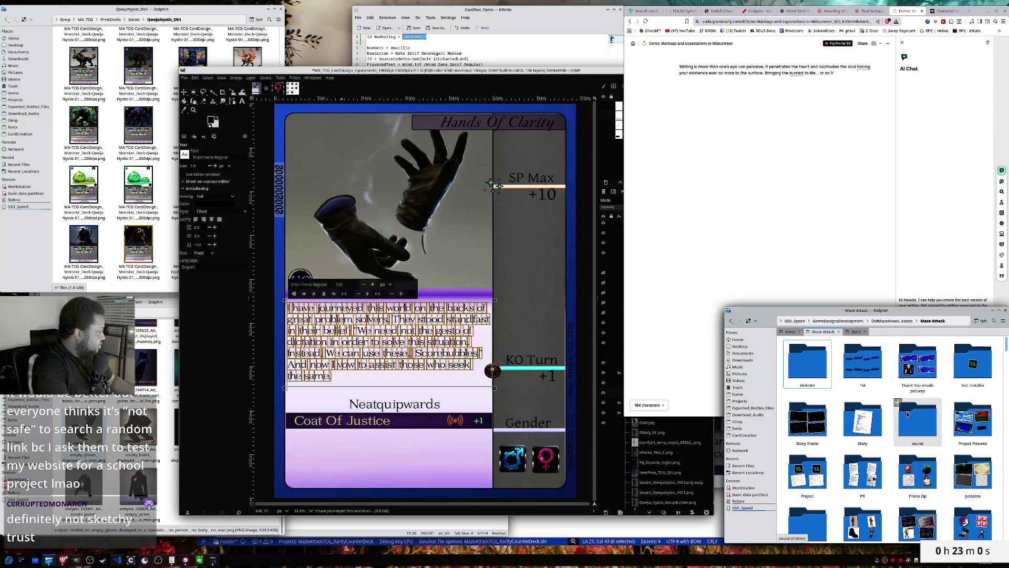
{"action": "scroll", "coordinate": [898, 451], "scroll_direction": "down", "scroll_amount": 3}
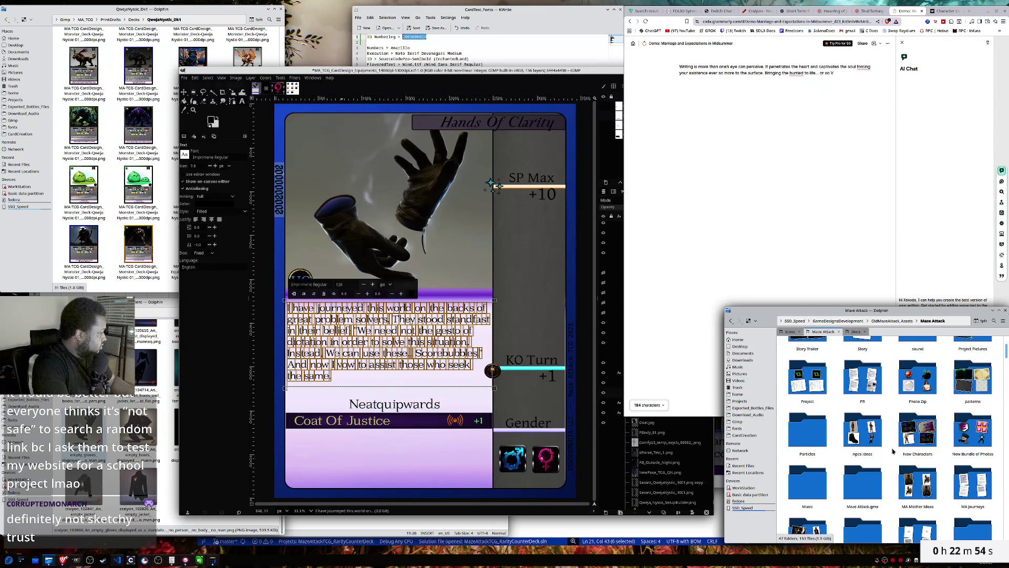
{"action": "left_click", "coordinate": [905, 444]}
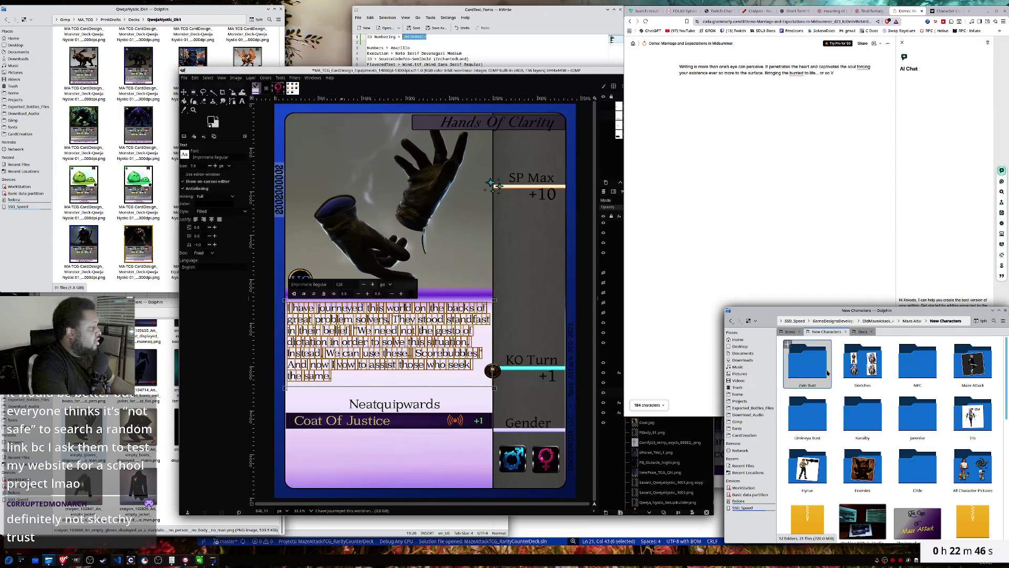
{"action": "left_click", "coordinate": [819, 426]}
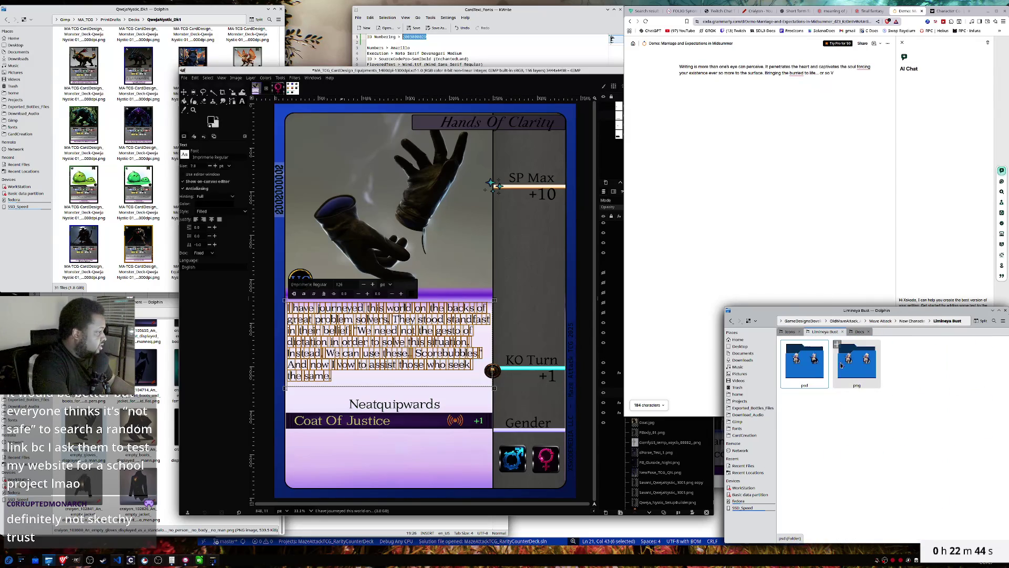
{"action": "left_click", "coordinate": [845, 364]}
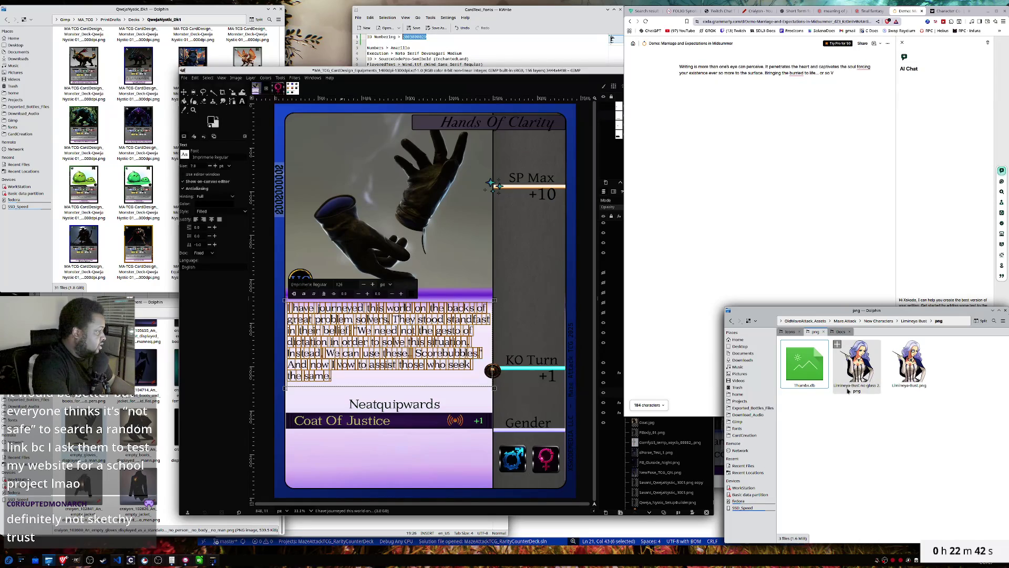
- Take the name 'Limineya' from the Limineya-Bust no glass 2 image's file name
{"action": "left_click", "coordinate": [848, 390]}
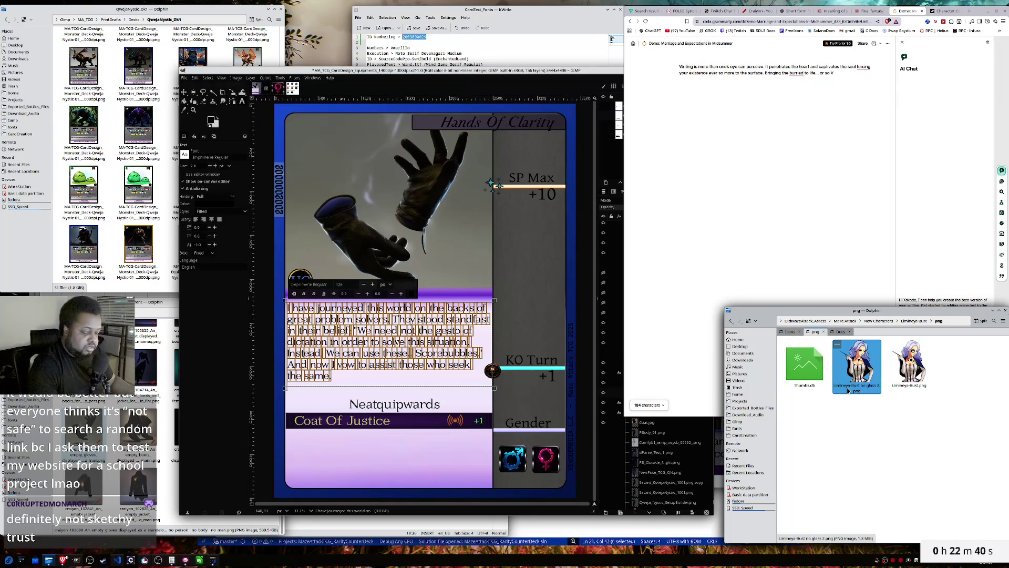
{"action": "key", "text": "F2"}
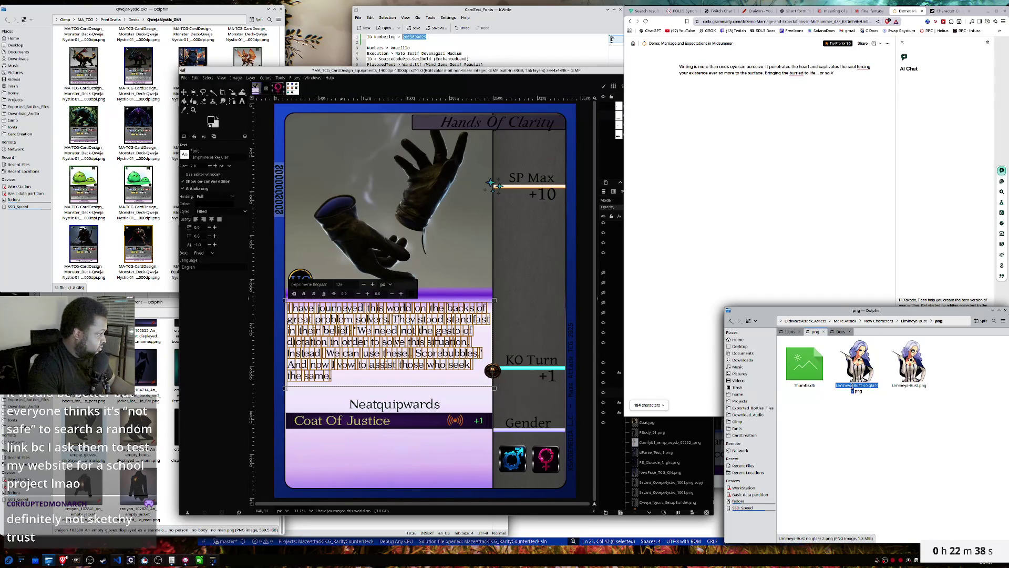
{"action": "key", "text": "BackSpace"}
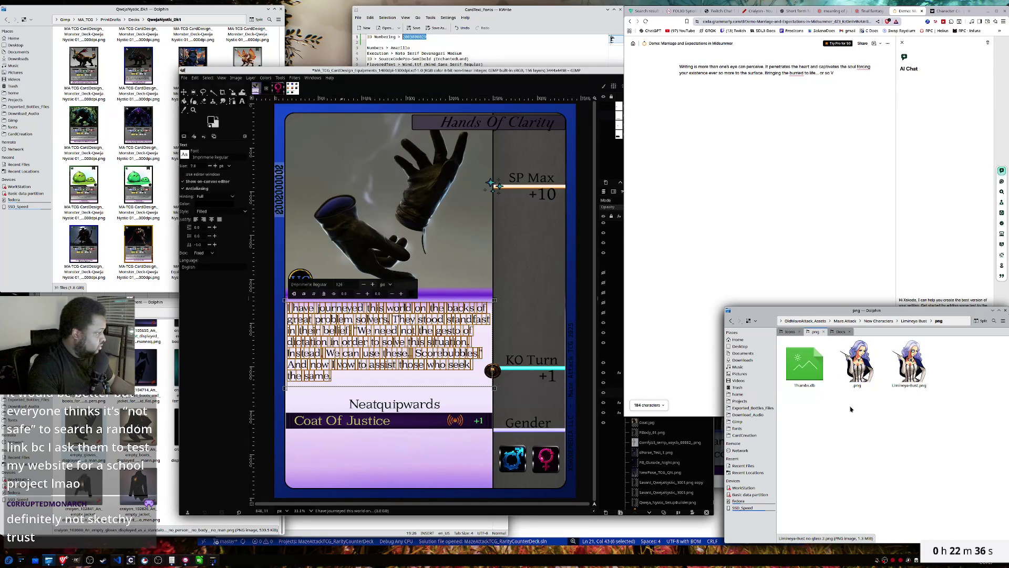
{"action": "key", "text": "Escape"}
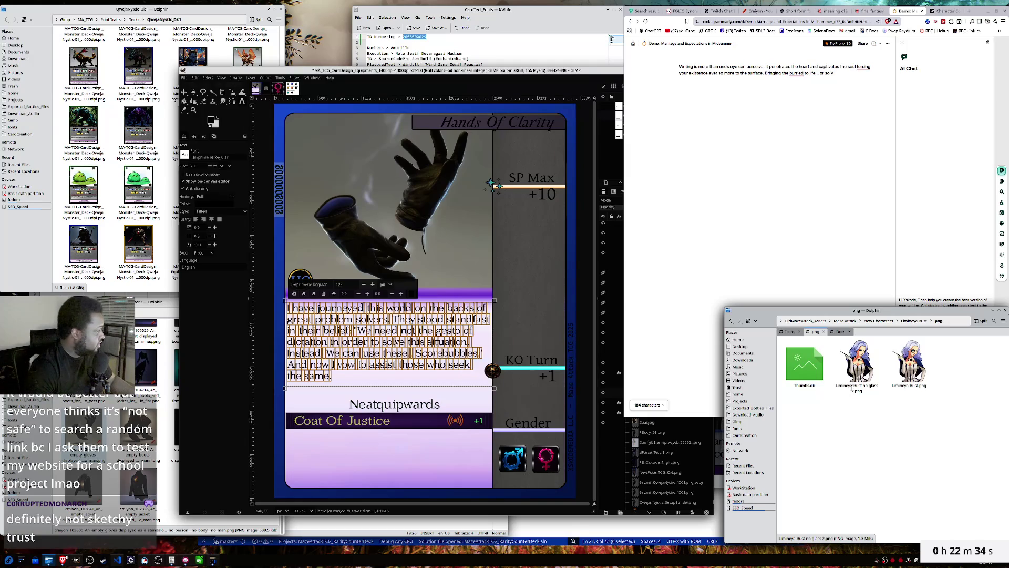
{"action": "key", "text": "F2"}
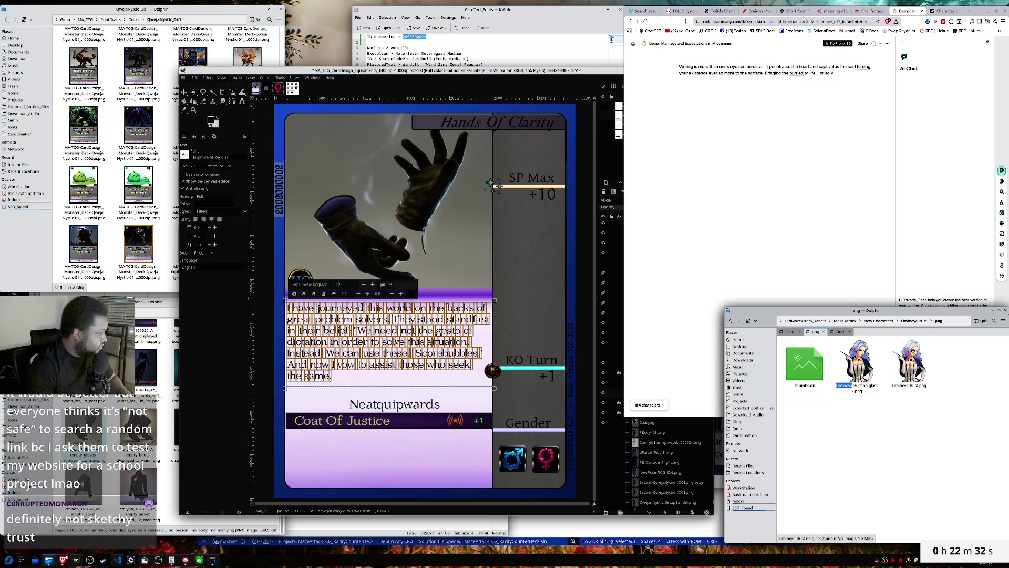
{"action": "left_click", "coordinate": [747, 136]}
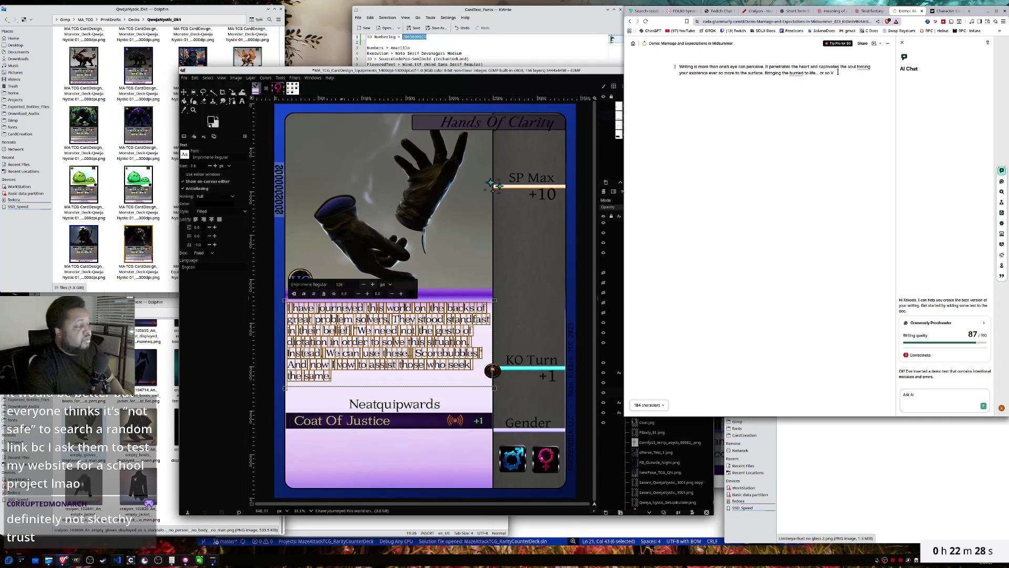
- Append 'Limineya would' to the paragraph and accept the comma and 'buried' corrections
{"action": "key", "text": "ctrl+v"}
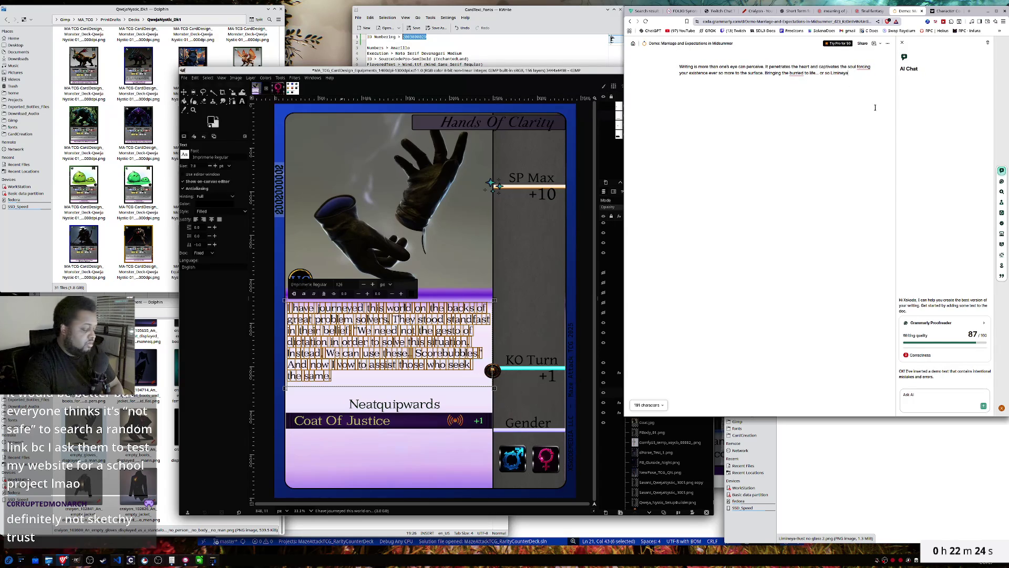
{"action": "type", "text": " would believe."}
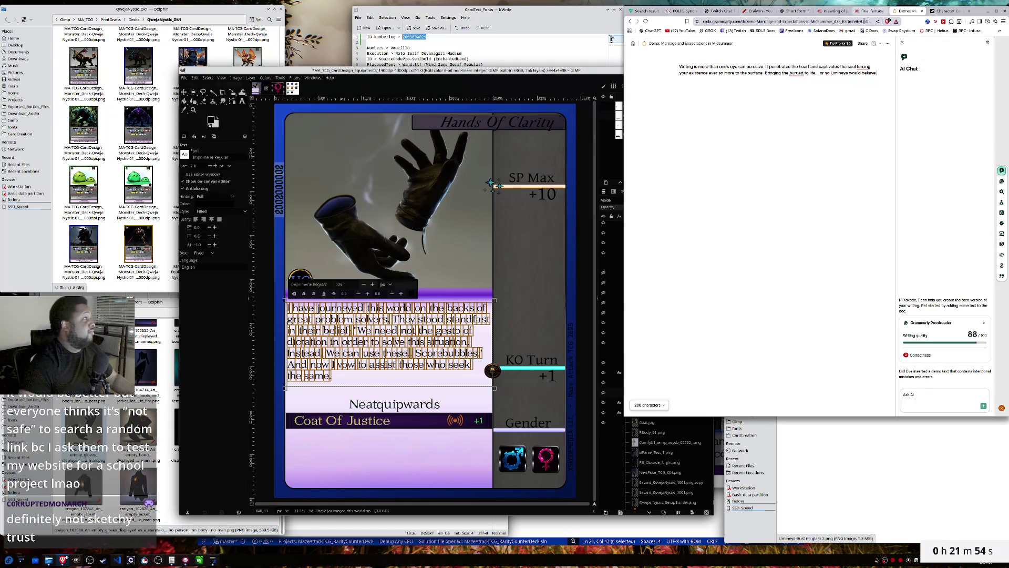
{"action": "left_click", "coordinate": [830, 67]}
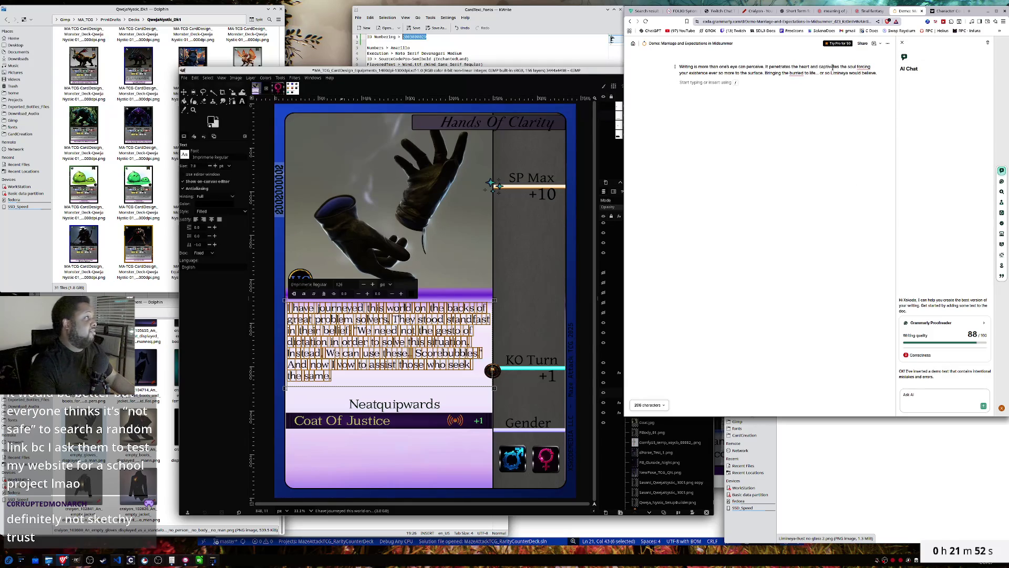
{"action": "left_click", "coordinate": [860, 67]}
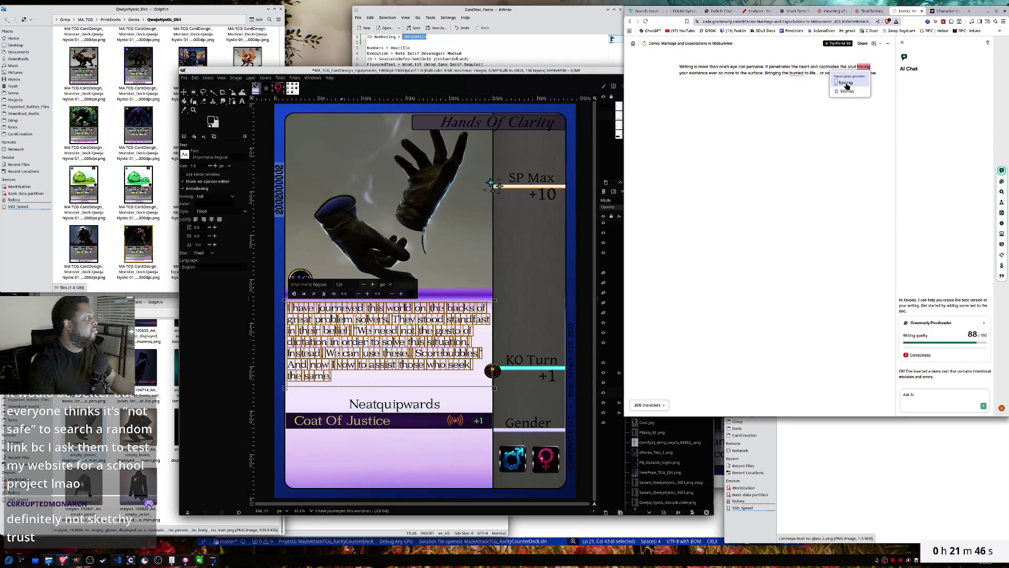
{"action": "left_click", "coordinate": [847, 83]}
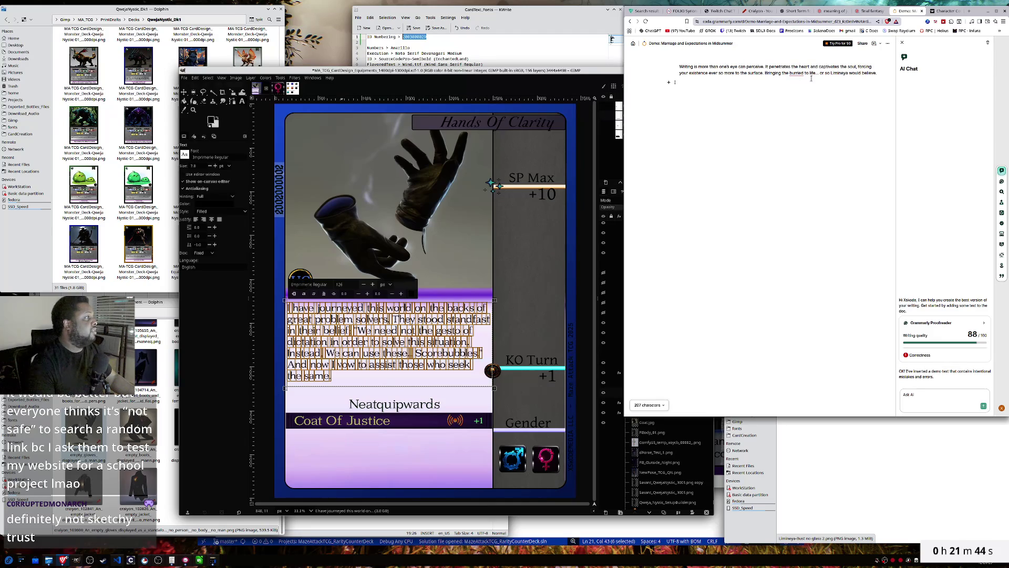
{"action": "left_click", "coordinate": [797, 73]}
{"action": "left_click", "coordinate": [797, 84]}
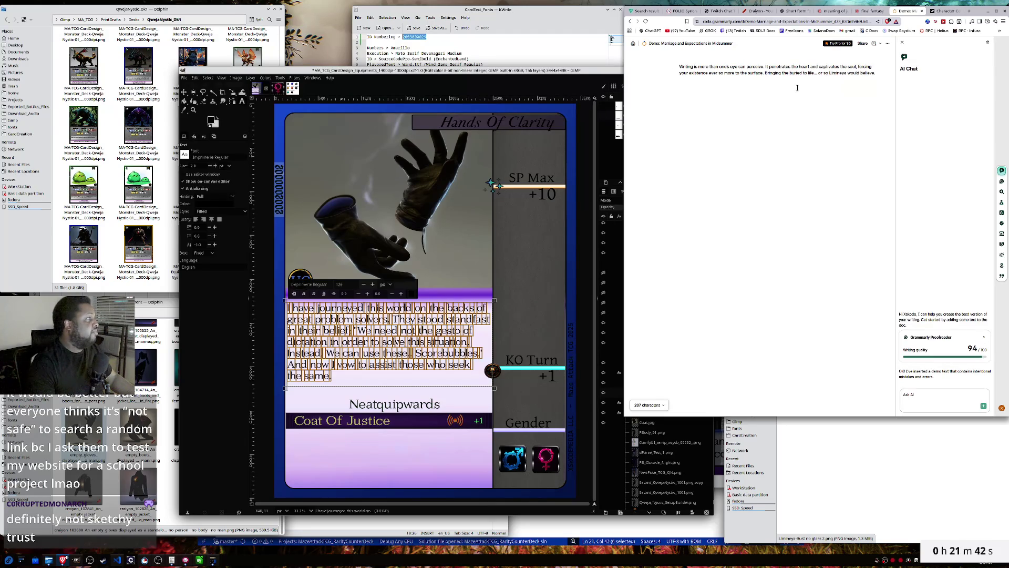
- Check the comment, document and block options, then close the AI Chat side panel
{"action": "left_click", "coordinate": [794, 102]}
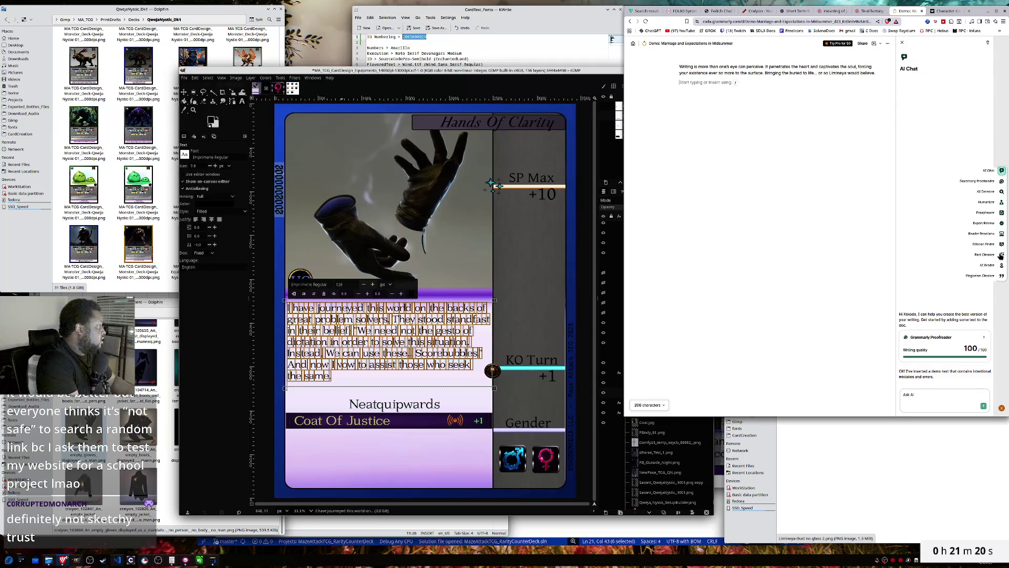
{"action": "left_click", "coordinate": [880, 45]}
{"action": "left_click", "coordinate": [880, 45]}
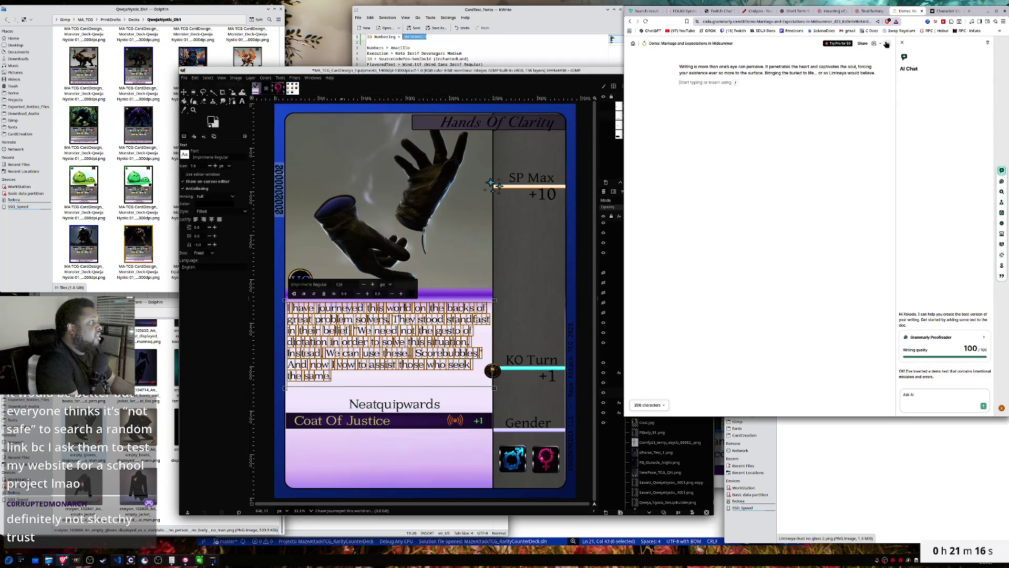
{"action": "left_click", "coordinate": [888, 46]}
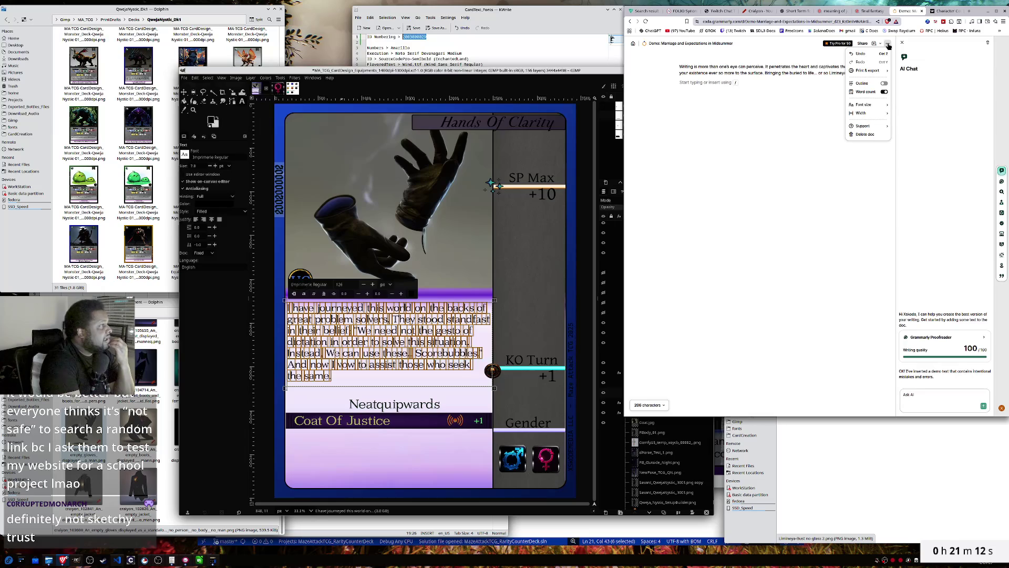
{"action": "left_click", "coordinate": [783, 225]}
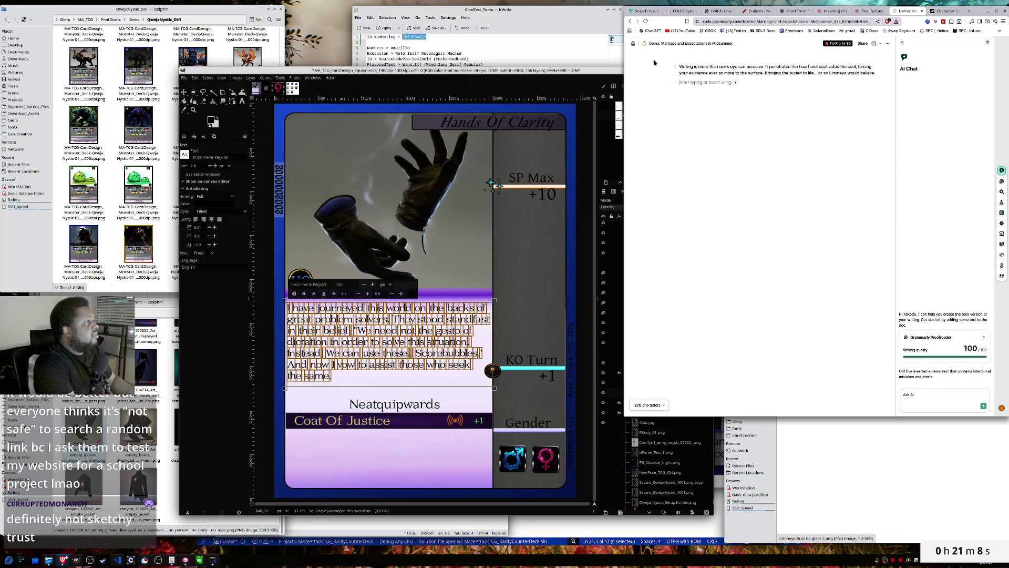
{"action": "left_click", "coordinate": [675, 66]}
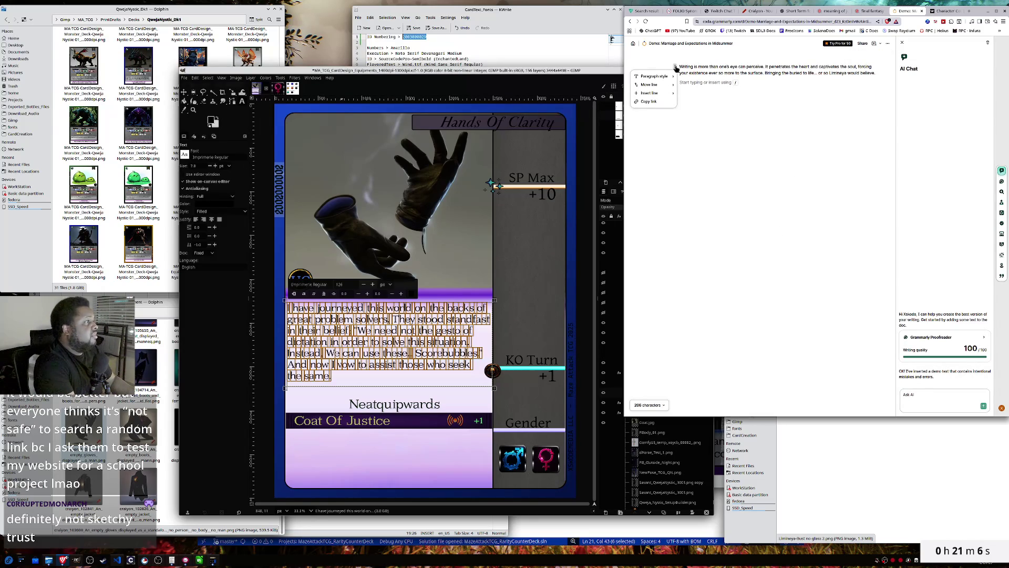
{"action": "left_click", "coordinate": [759, 190]}
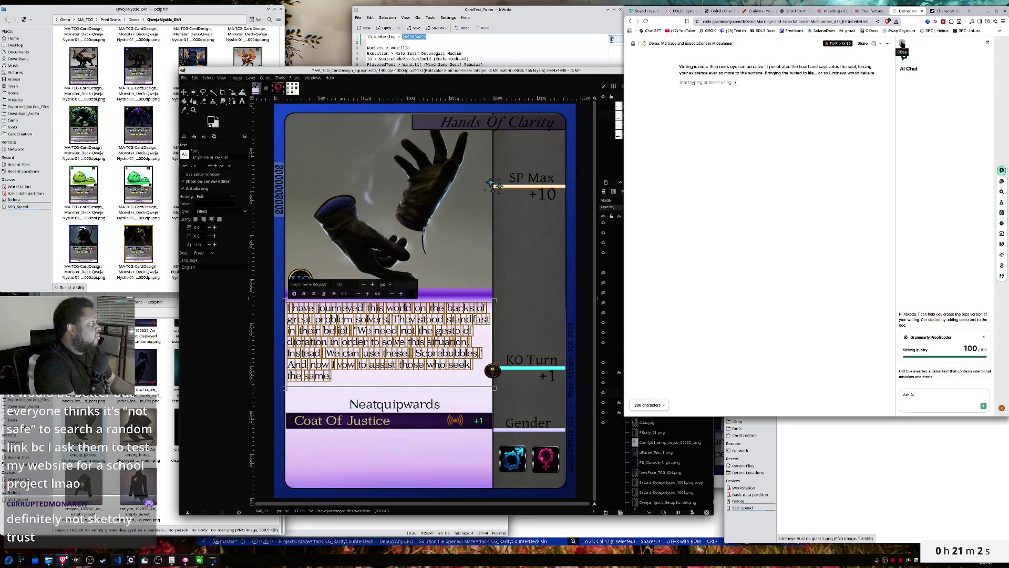
{"action": "left_click", "coordinate": [901, 43]}
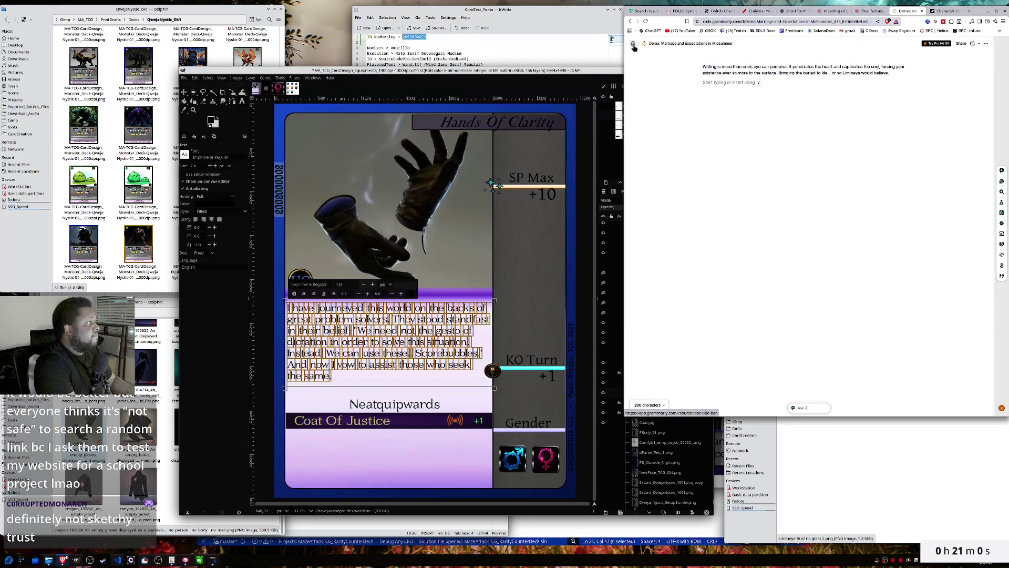
- Pull the demo document into its own window and resize it beside the card canvas
{"action": "mouse_move", "coordinate": [905, 10]}
{"action": "left_mouse_down"}
{"action": "mouse_move", "coordinate": [361, 118]}
{"action": "mouse_move", "coordinate": [339, 151]}
{"action": "mouse_move", "coordinate": [375, 141]}
{"action": "mouse_move", "coordinate": [364, 144]}
{"action": "left_mouse_up"}
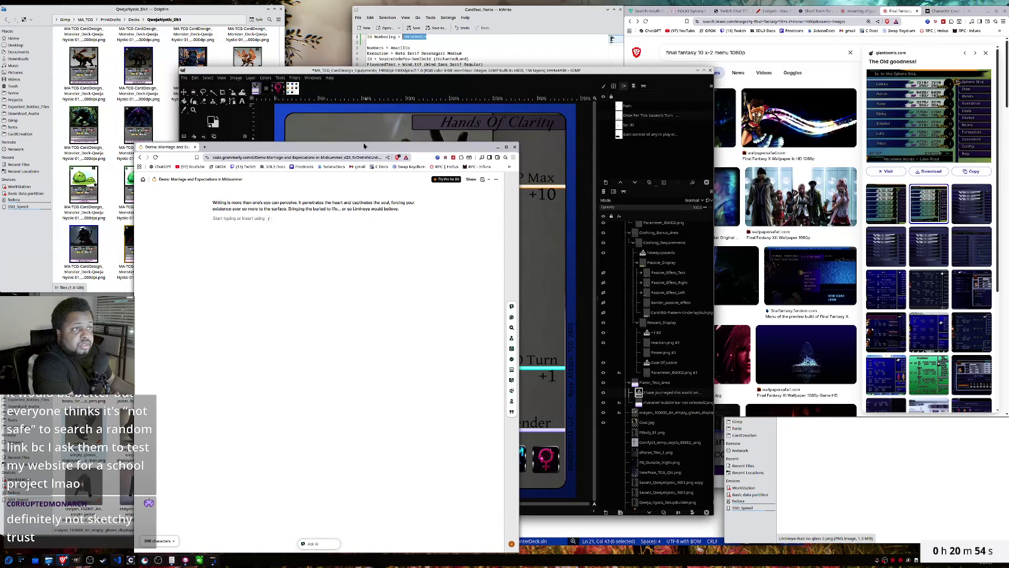
{"action": "mouse_move", "coordinate": [365, 140]}
{"action": "left_mouse_down"}
{"action": "mouse_move", "coordinate": [350, 332]}
{"action": "mouse_move", "coordinate": [344, 305]}
{"action": "left_mouse_up"}
{"action": "left_click", "coordinate": [496, 340]}
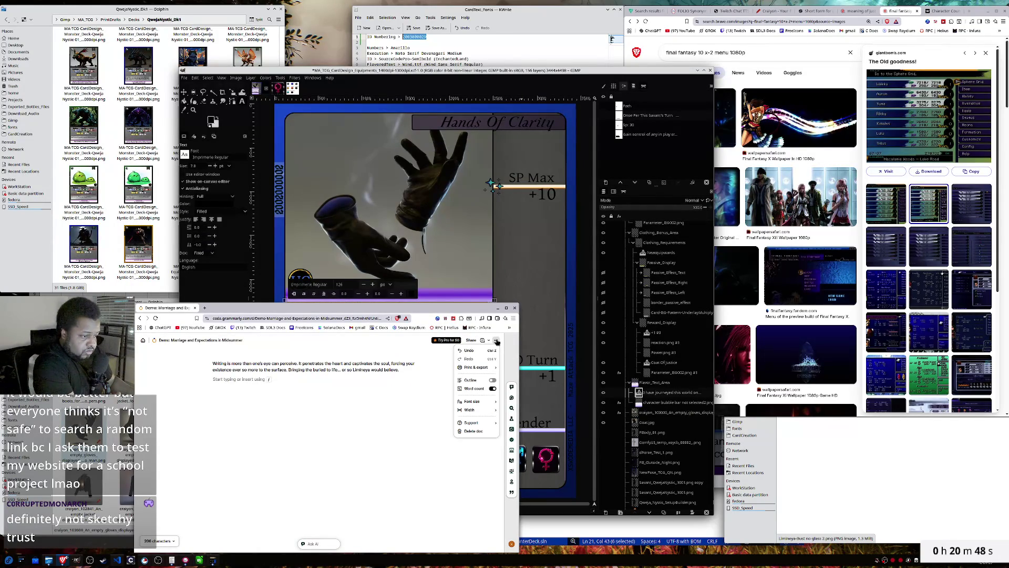
{"action": "left_click", "coordinate": [496, 340]}
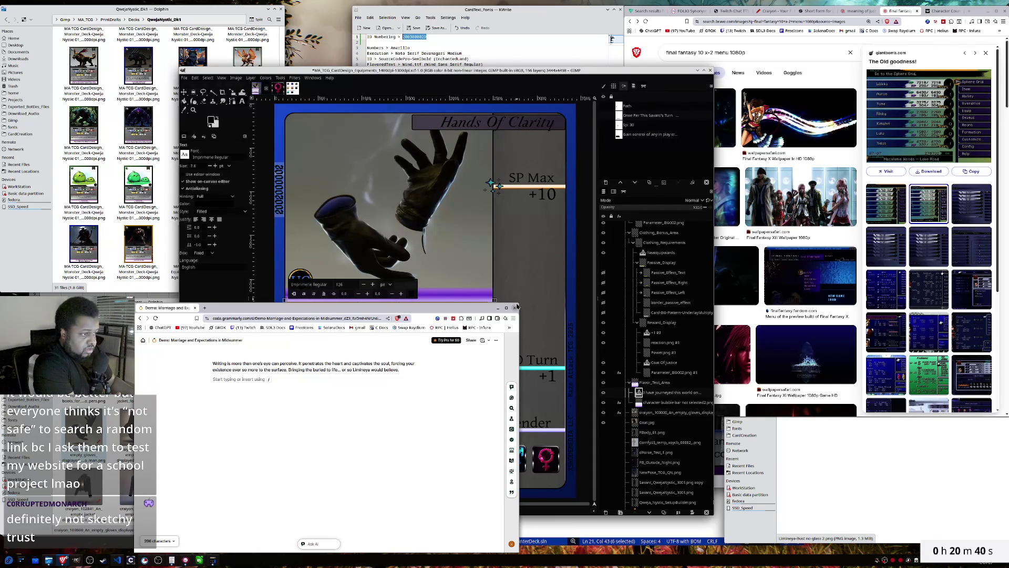
{"action": "mouse_move", "coordinate": [519, 306]}
{"action": "left_mouse_down"}
{"action": "mouse_move", "coordinate": [623, 197]}
{"action": "mouse_move", "coordinate": [665, 172]}
{"action": "mouse_move", "coordinate": [686, 176]}
{"action": "mouse_move", "coordinate": [692, 151]}
{"action": "left_mouse_up"}
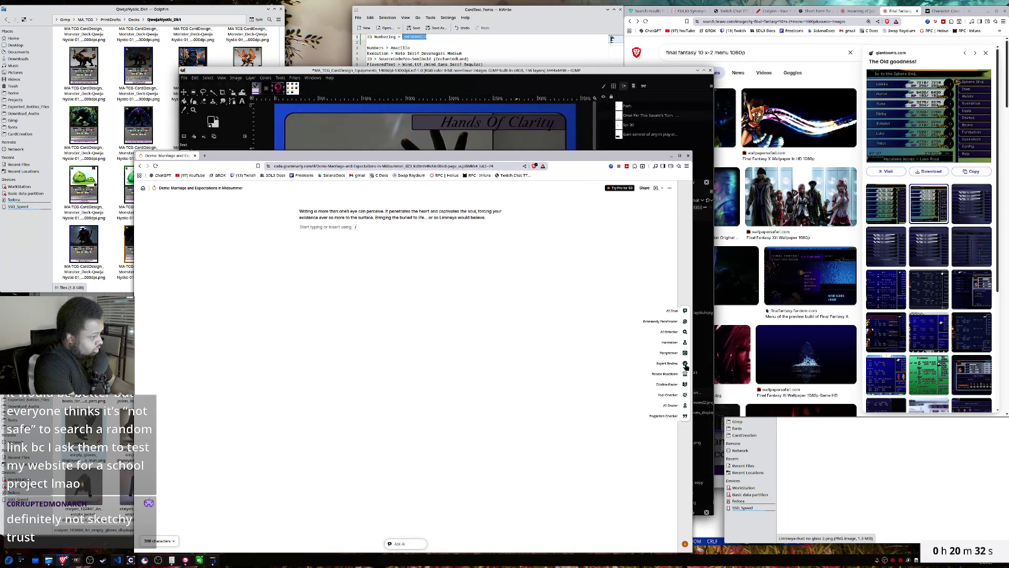
- Show Reader Reactions, switch the counter to words (35), and select the whole paragraph
{"action": "left_click", "coordinate": [686, 364]}
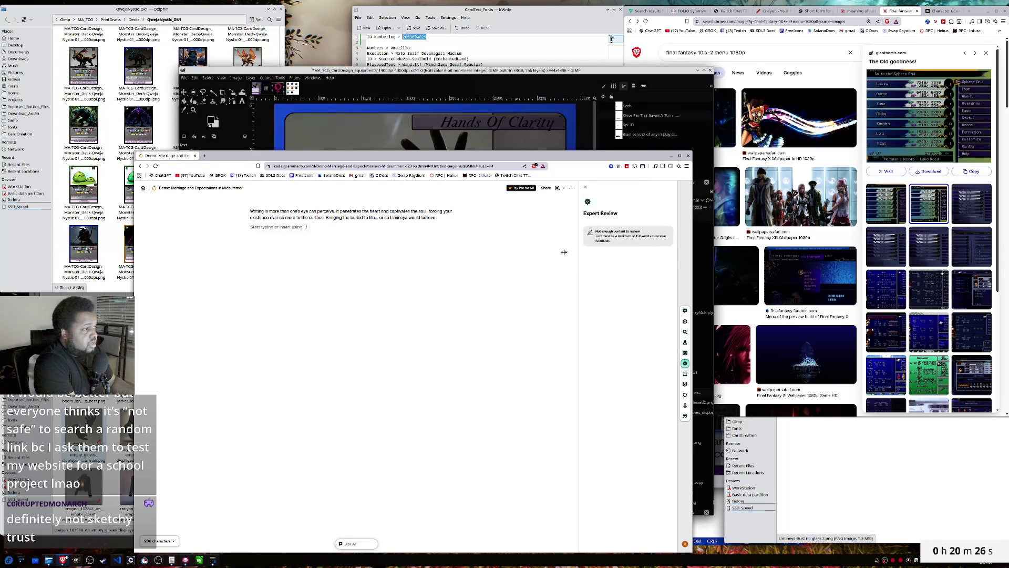
{"action": "left_click", "coordinate": [158, 540]}
{"action": "left_click", "coordinate": [439, 218]}
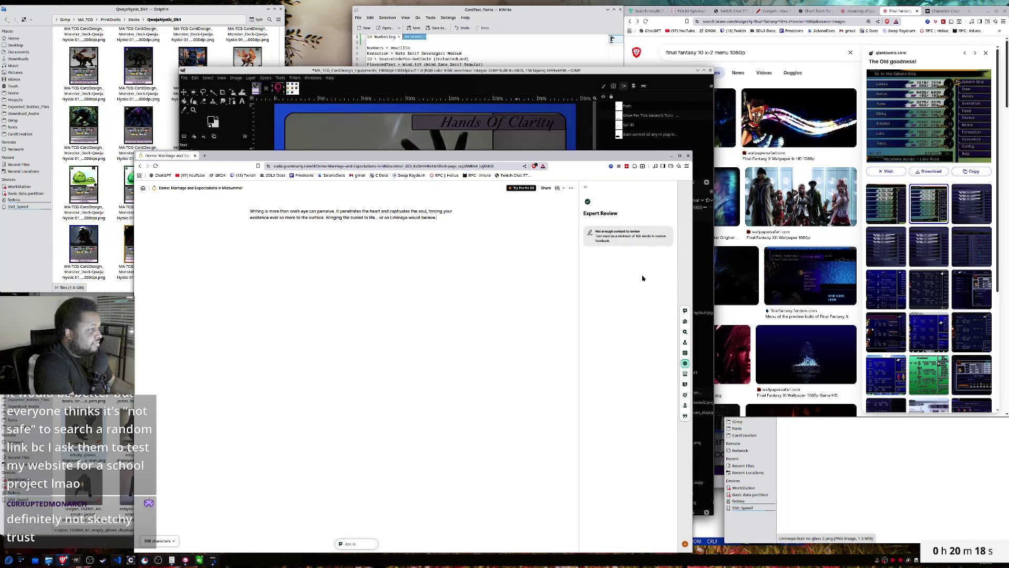
{"action": "left_click", "coordinate": [685, 375]}
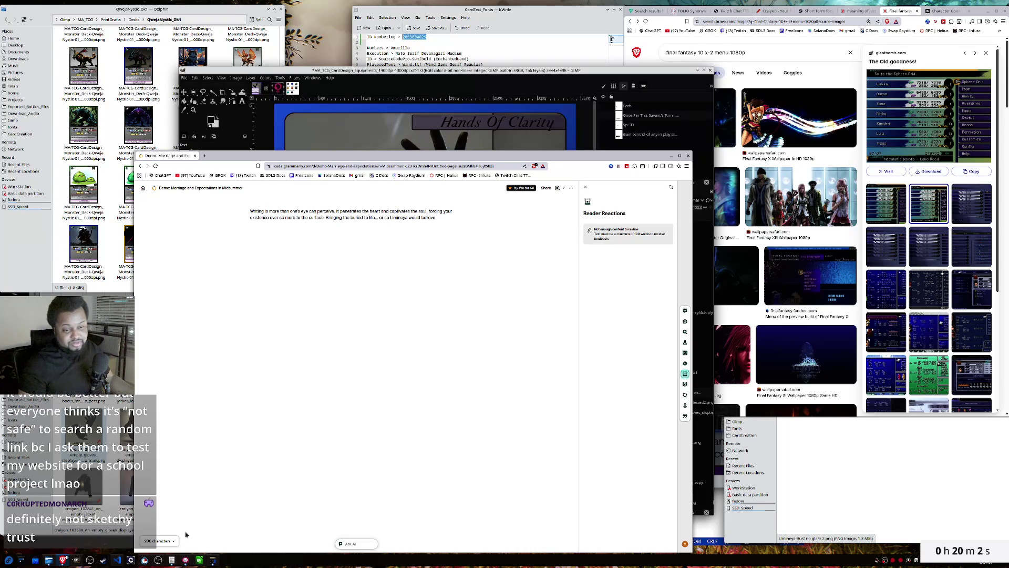
{"action": "left_click", "coordinate": [158, 541]}
{"action": "left_click", "coordinate": [152, 515]}
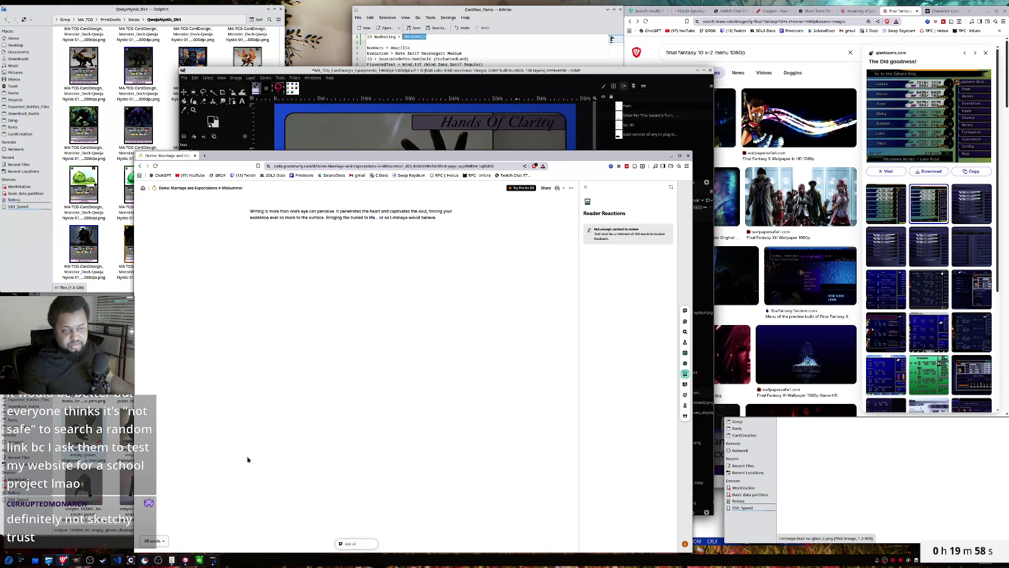
{"action": "triple_click", "coordinate": [439, 218]}
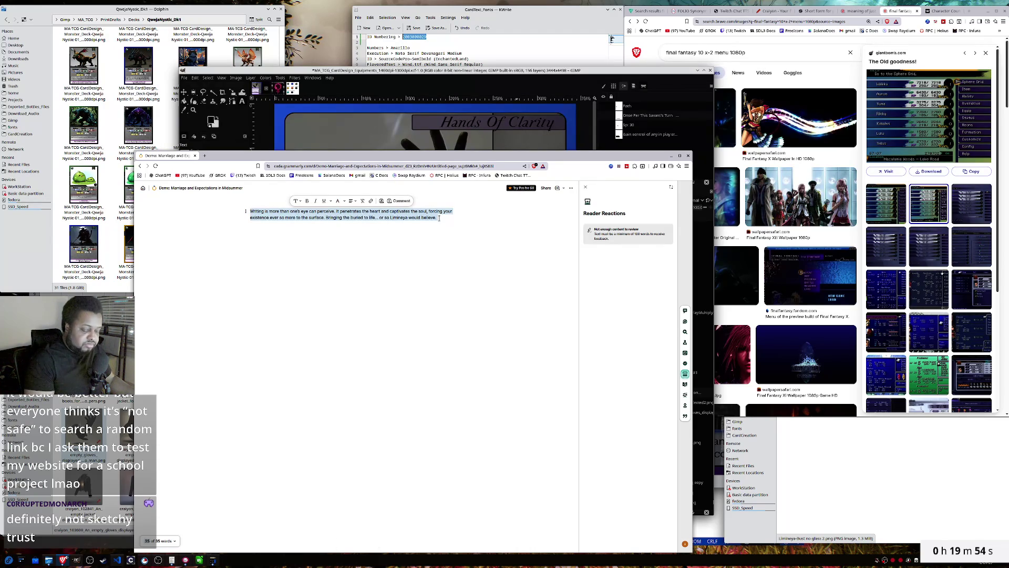
{"action": "left_click", "coordinate": [365, 67]}
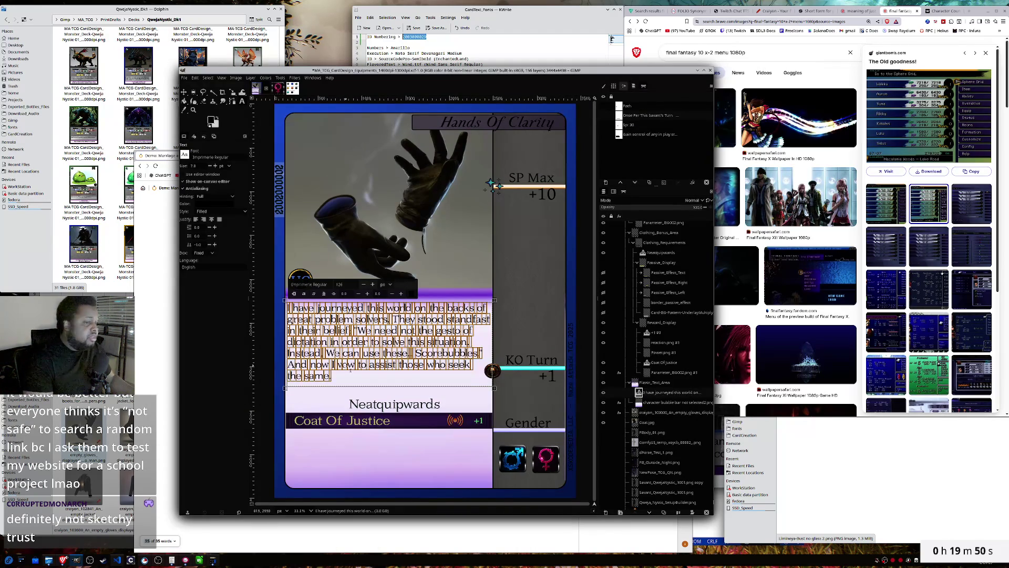
- Paste the demo passage over the card text and change 'perceive,' to 'perceive. It'
{"action": "left_click", "coordinate": [343, 376]}
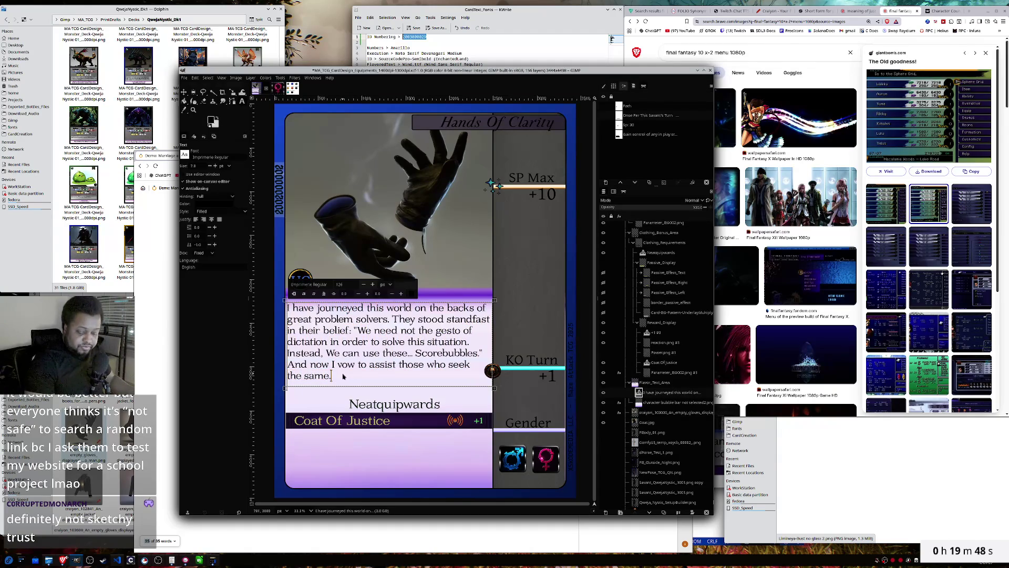
{"action": "key", "text": "ctrl+a"}
{"action": "type", "text": "Writing is more than one's eye can perceive. penetrates the heart and captivates the soul, forcing your existence ever so more to the surface. Bringing the buried to life... or so Limineya would believe."}
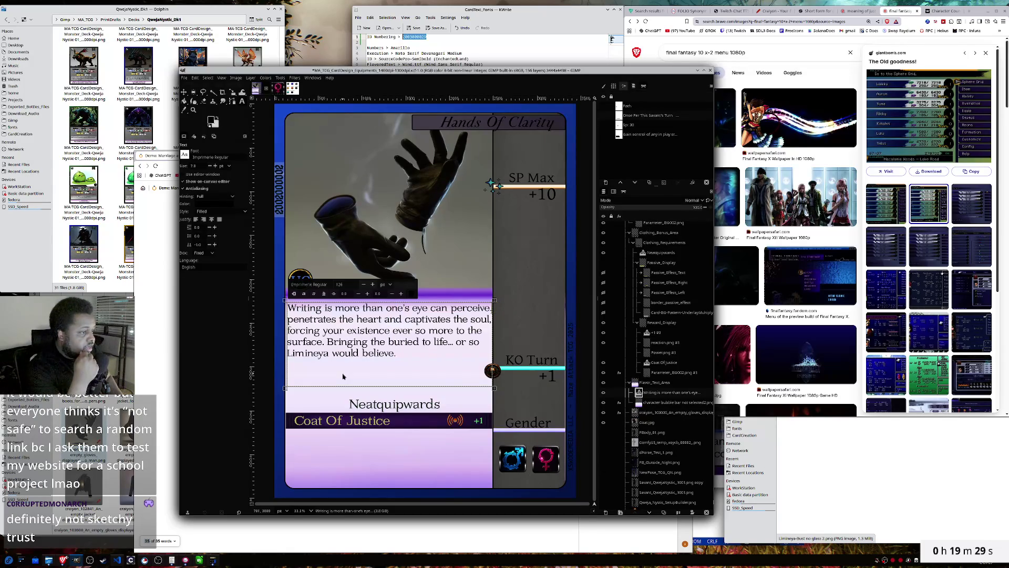
{"action": "key", "text": "BackSpace"}
{"action": "type", "text": ". It"}
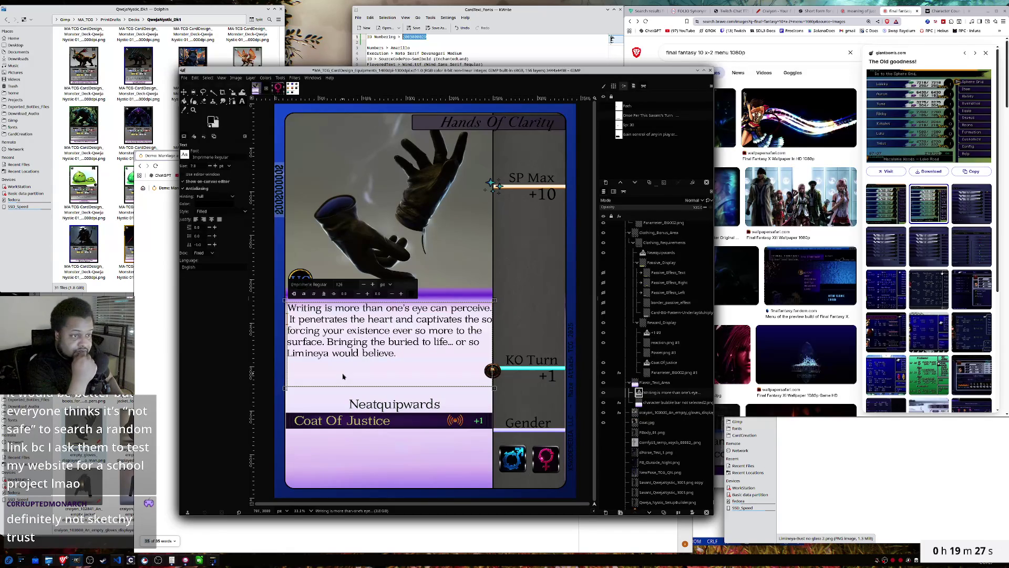
{"action": "key", "text": "BackSpace"}
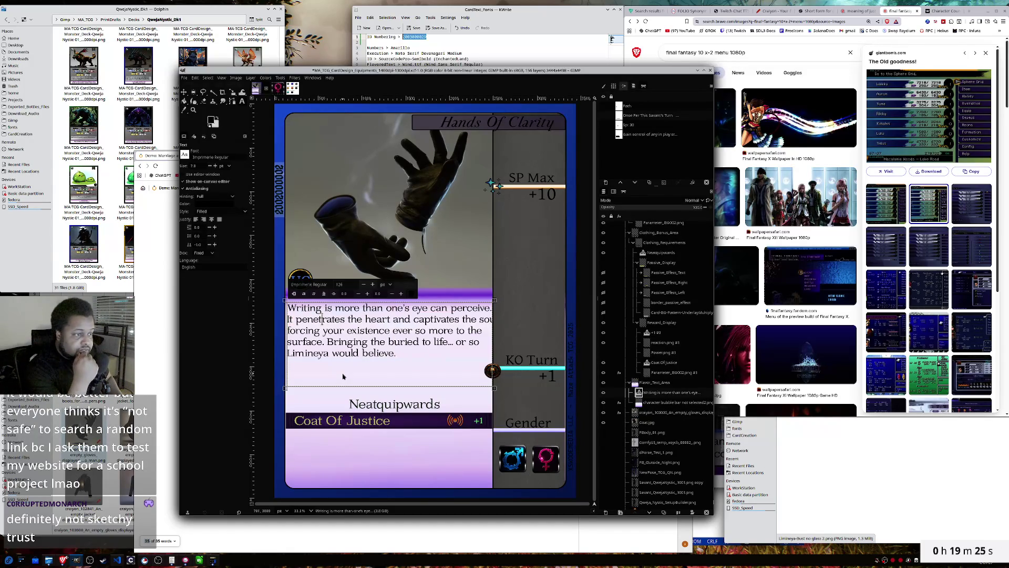
- Break the card passage into five lines, before 'soul' and 'the surface' and after 'or'
{"action": "key", "text": "Return"}
{"action": "key", "text": "Right"}
{"action": "key", "text": "Right"}
{"action": "key", "text": "Right"}
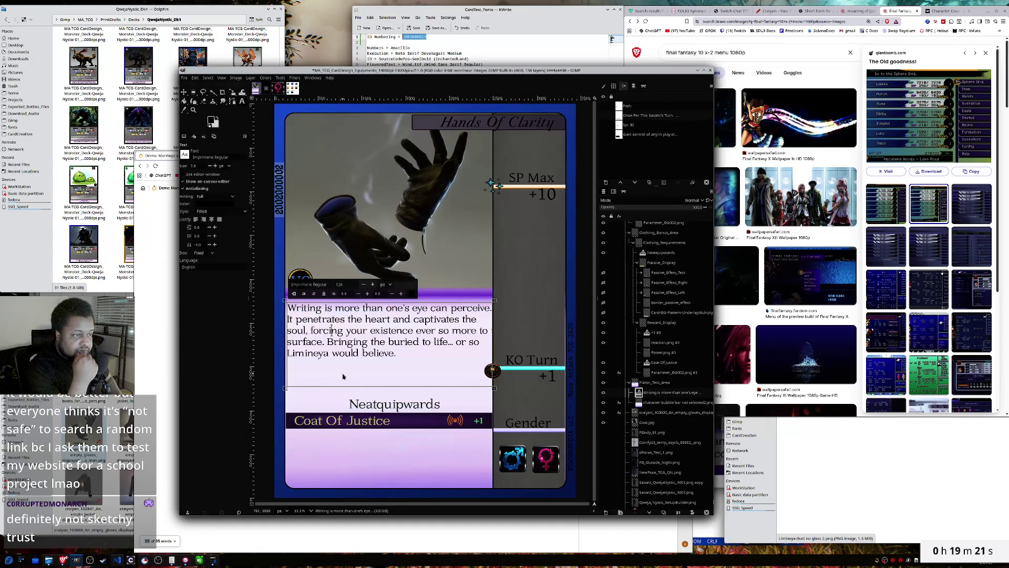
{"action": "key", "text": "Right"}
{"action": "key", "text": "Right"}
{"action": "key", "text": "Right"}
{"action": "key", "text": "Return"}
{"action": "key", "text": "Right"}
{"action": "key", "text": "Right"}
{"action": "key", "text": "Right"}
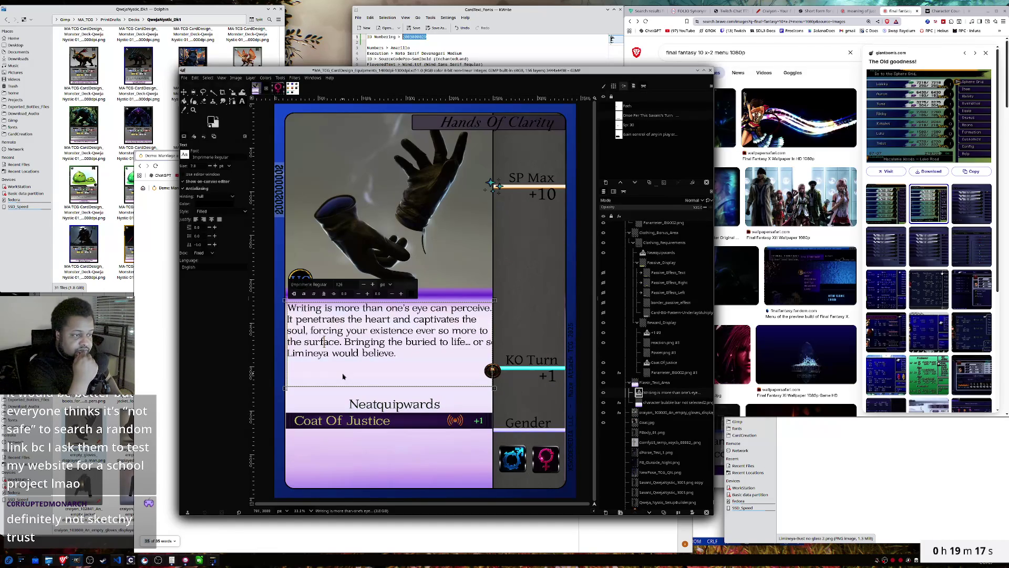
{"action": "key", "text": "Right"}
{"action": "key", "text": "Right"}
{"action": "key", "text": "Right"}
{"action": "key", "text": "Return"}
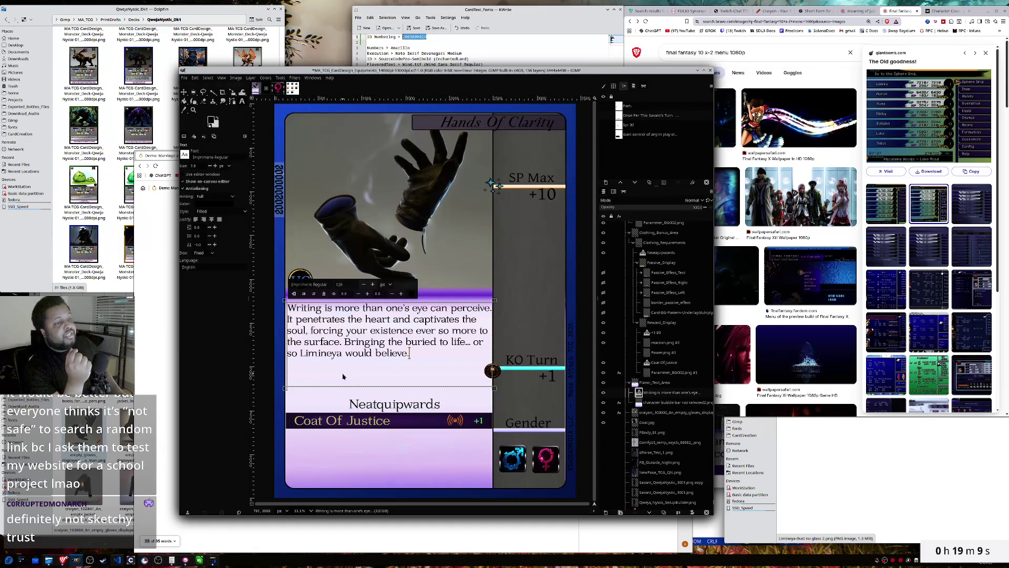
{"action": "key", "text": "ctrl+a"}
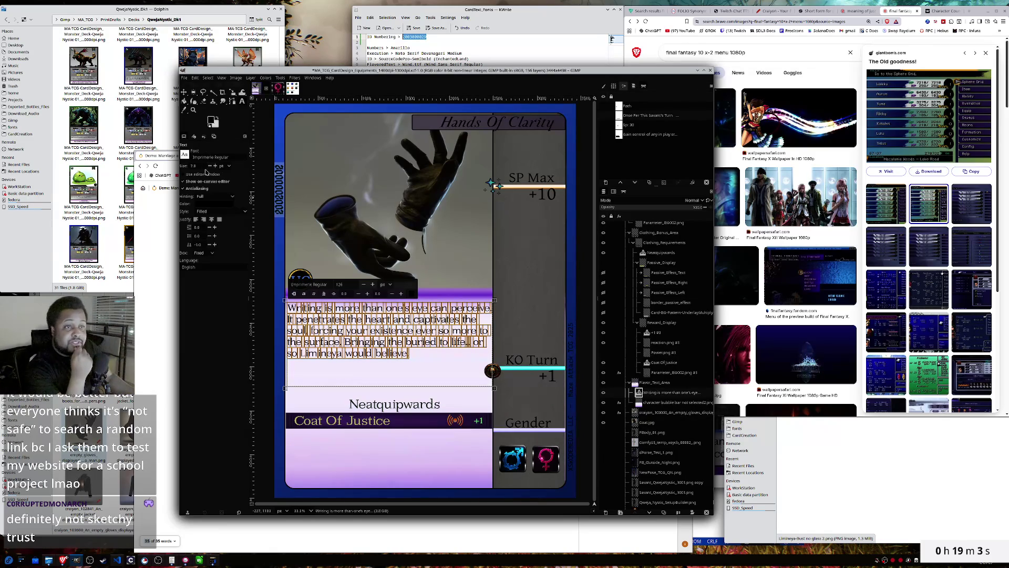
{"action": "scroll", "coordinate": [209, 169], "scroll_direction": "down", "scroll_amount": 1}
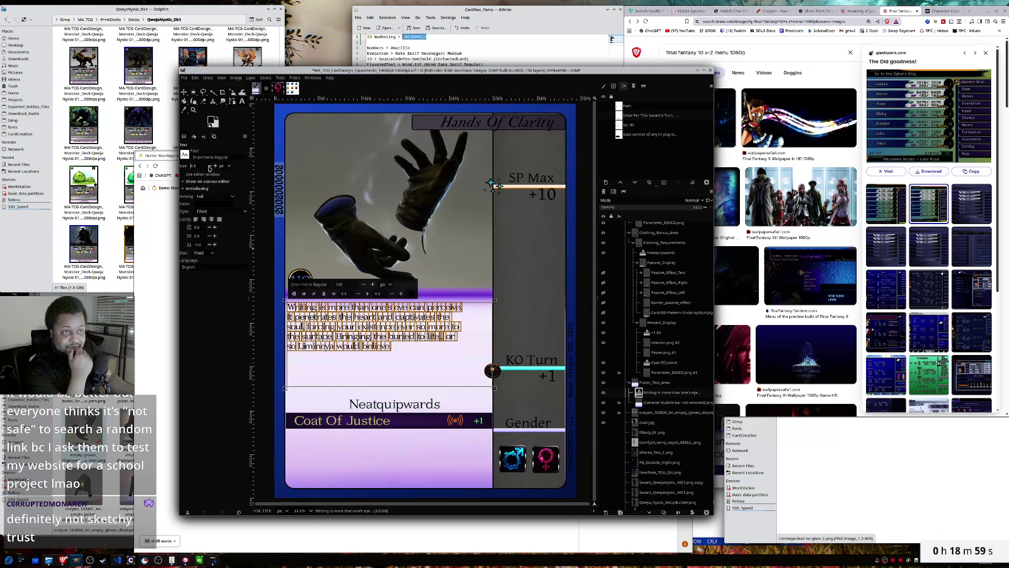
{"action": "scroll", "coordinate": [216, 169], "scroll_direction": "up", "scroll_amount": 1}
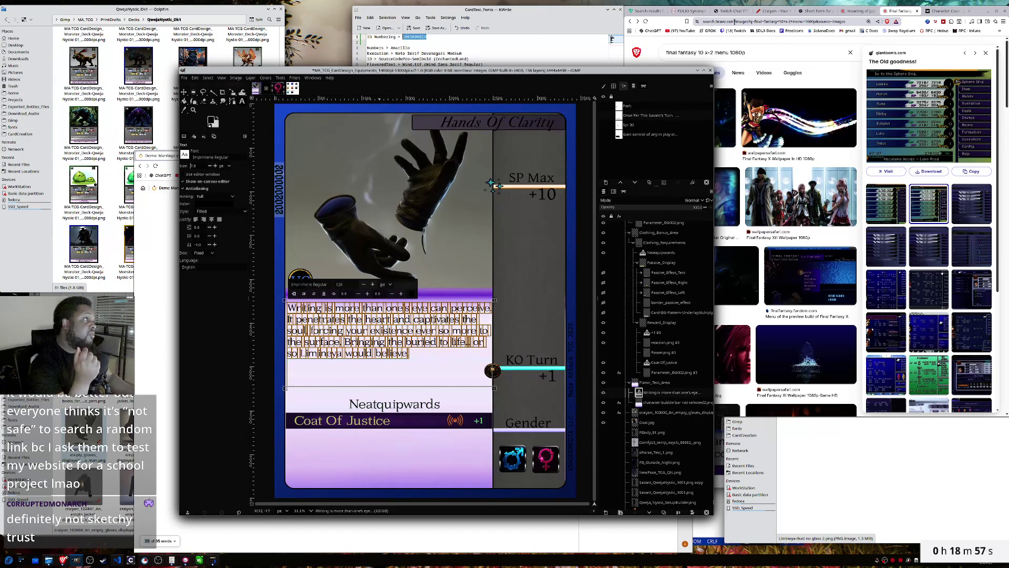
{"action": "left_click", "coordinate": [935, 12]}
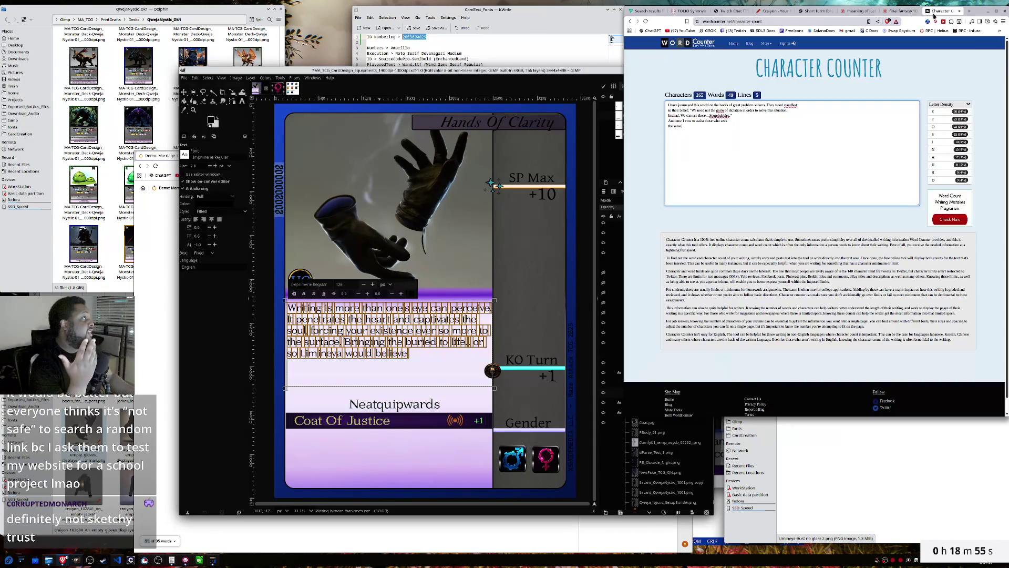
- Cycle through the ChatGPT, Flaticon and Character Counter tabs, then bring the Grammarly window forward
{"action": "left_click", "coordinate": [818, 11]}
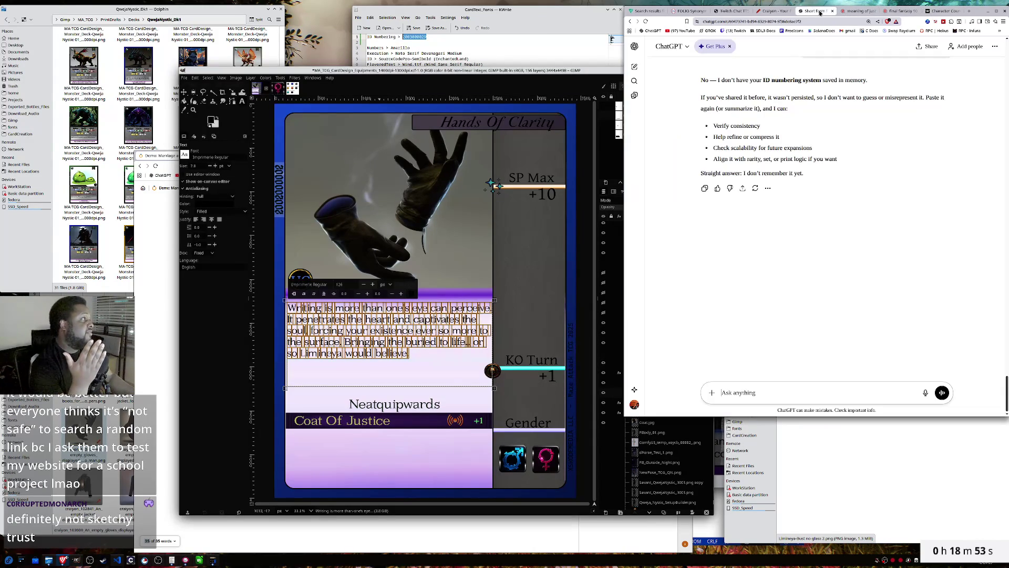
{"action": "left_click", "coordinate": [639, 12]}
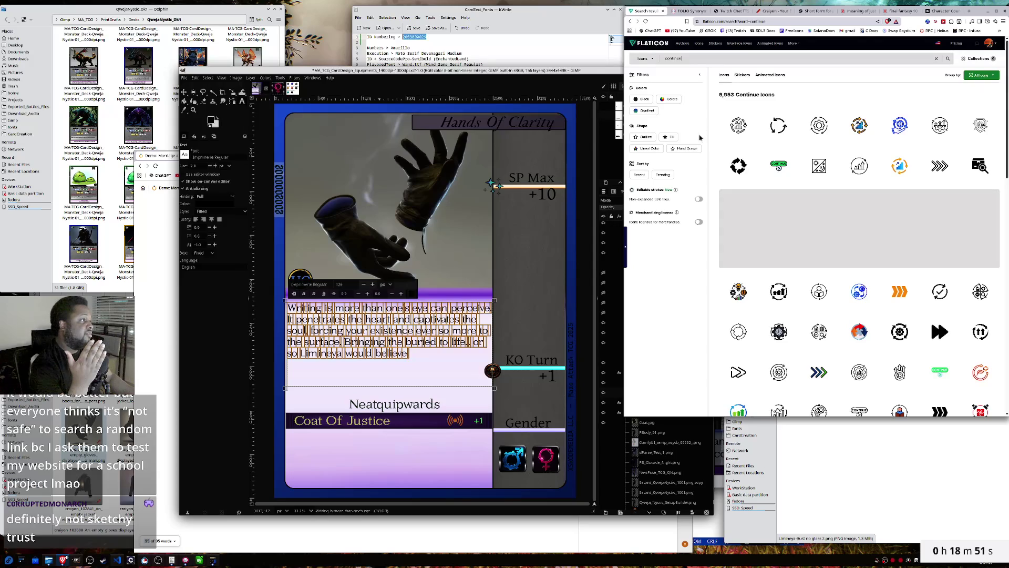
{"action": "left_click", "coordinate": [941, 11]}
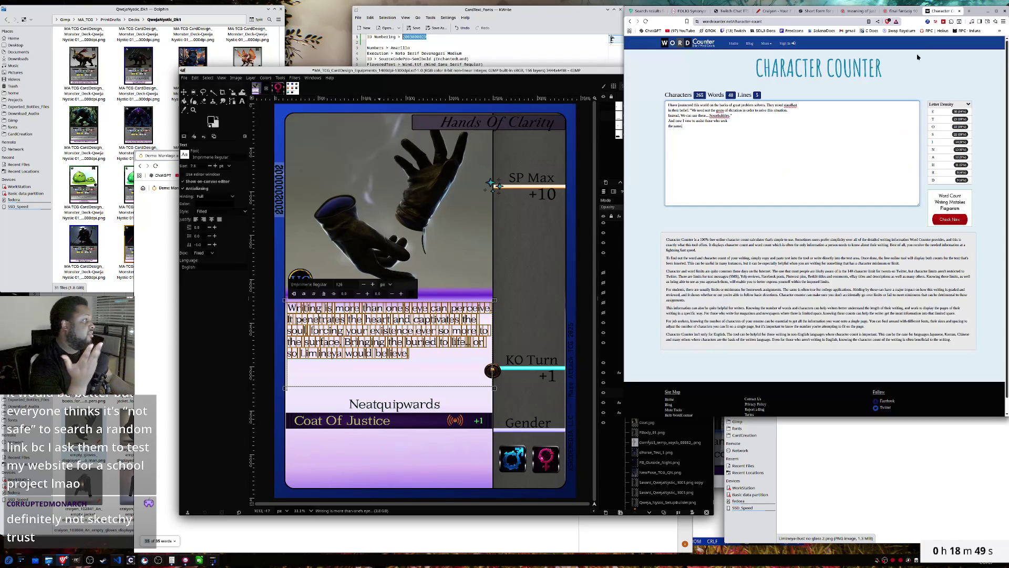
{"action": "key", "text": "alt+Tab"}
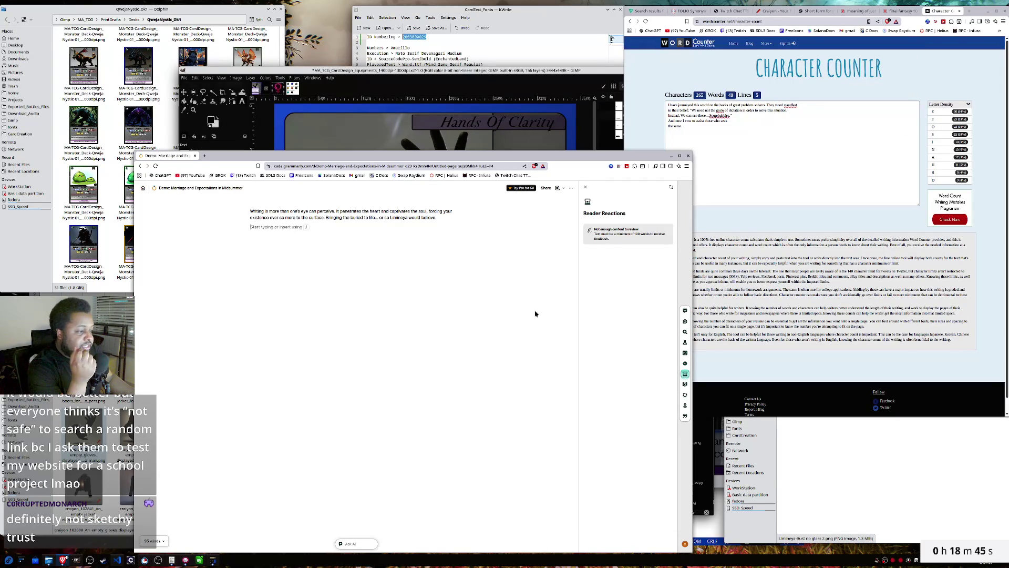
- Look through the Grammarly document options and account menus
{"action": "left_click", "coordinate": [571, 188]}
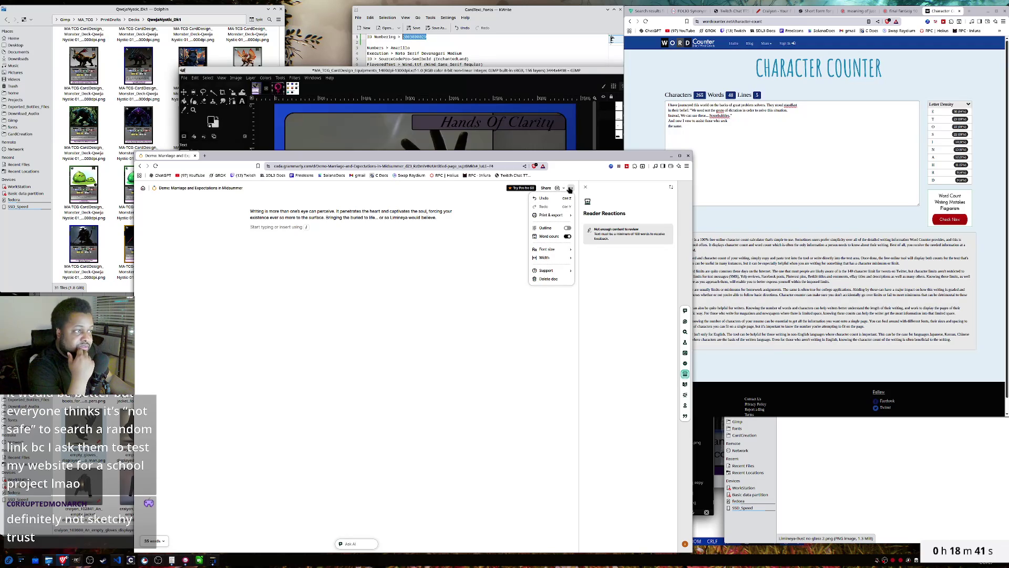
{"action": "left_click", "coordinate": [589, 221]}
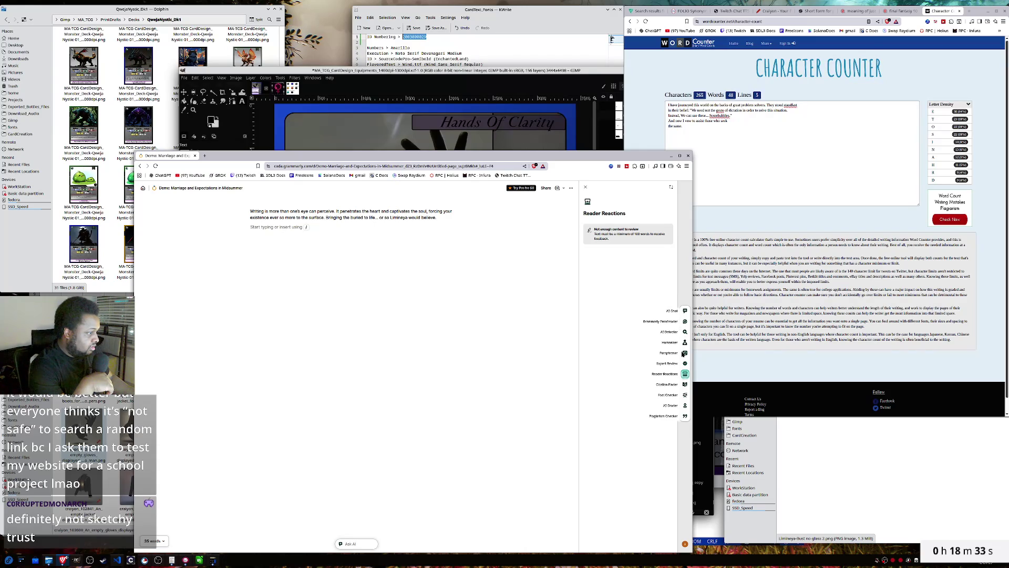
{"action": "left_click", "coordinate": [684, 544]}
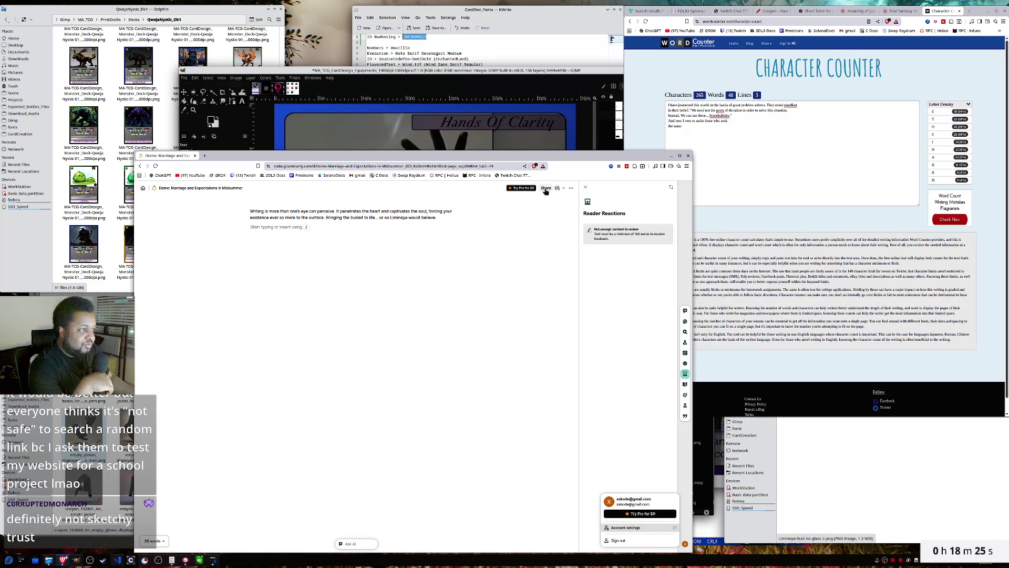
{"action": "left_click", "coordinate": [574, 191]}
{"action": "left_click", "coordinate": [574, 190]}
- Select the entire 'Writing is more than one's eye can perceive…' passage in Grammarly
{"action": "left_click", "coordinate": [445, 286]}
{"action": "left_click", "coordinate": [443, 217]}
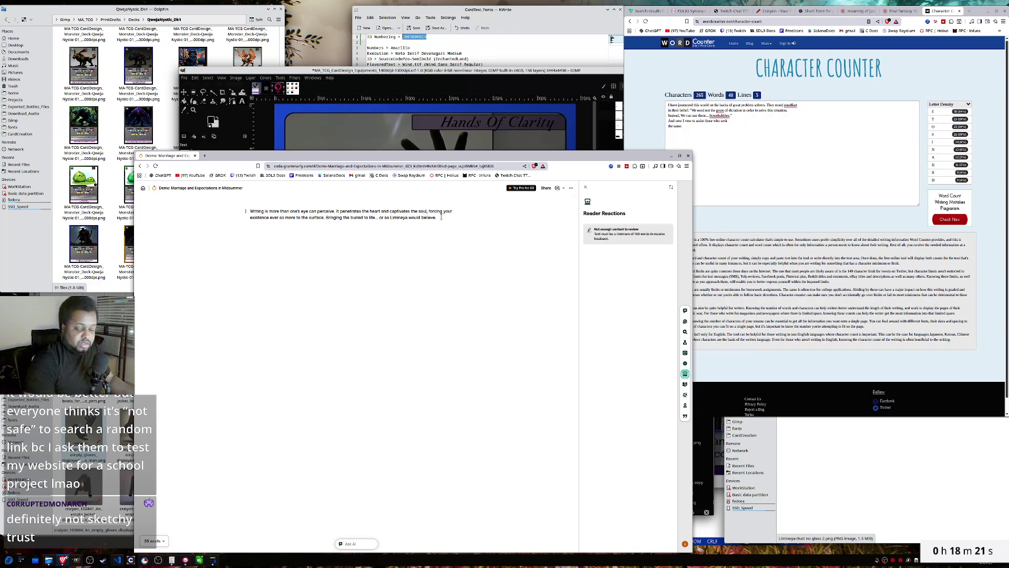
{"action": "key", "text": "ctrl+a"}
{"action": "key", "text": "ctrl+c"}
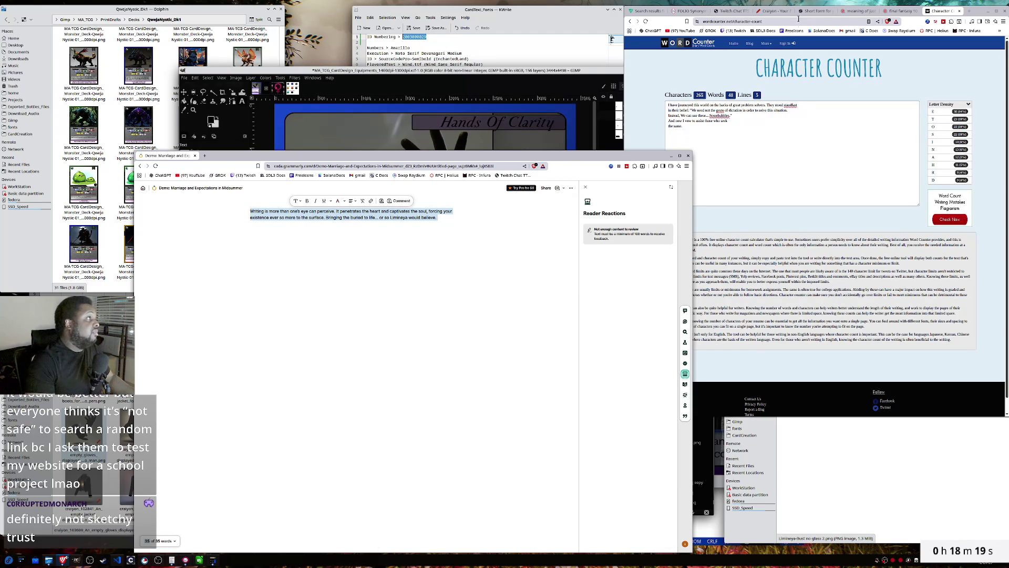
- Send ChatGPT 'feedback this' with the pasted passage in quotes on the next line
{"action": "left_click", "coordinate": [811, 13]}
{"action": "left_click", "coordinate": [812, 12]}
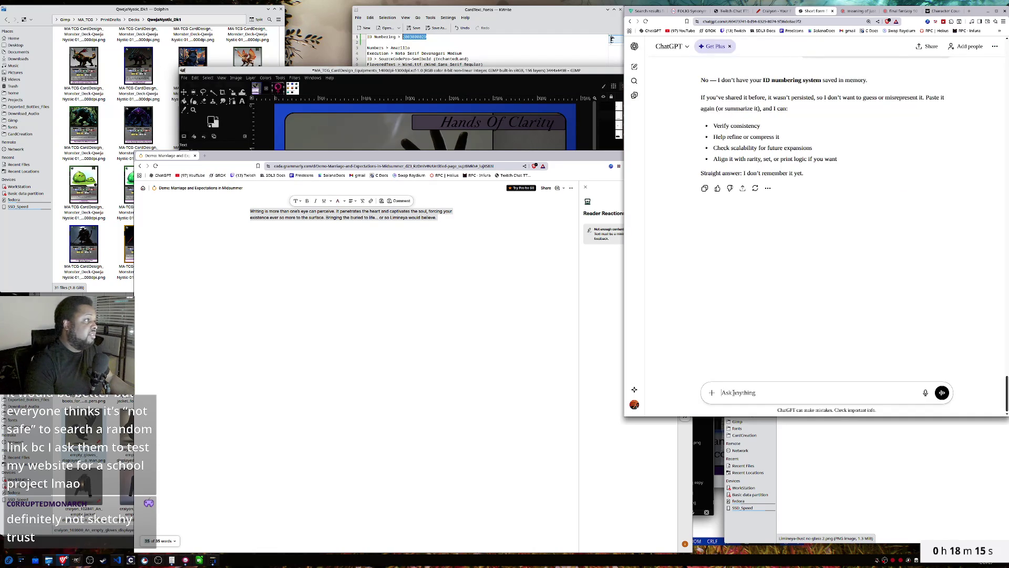
{"action": "type", "text": "feedback this"}
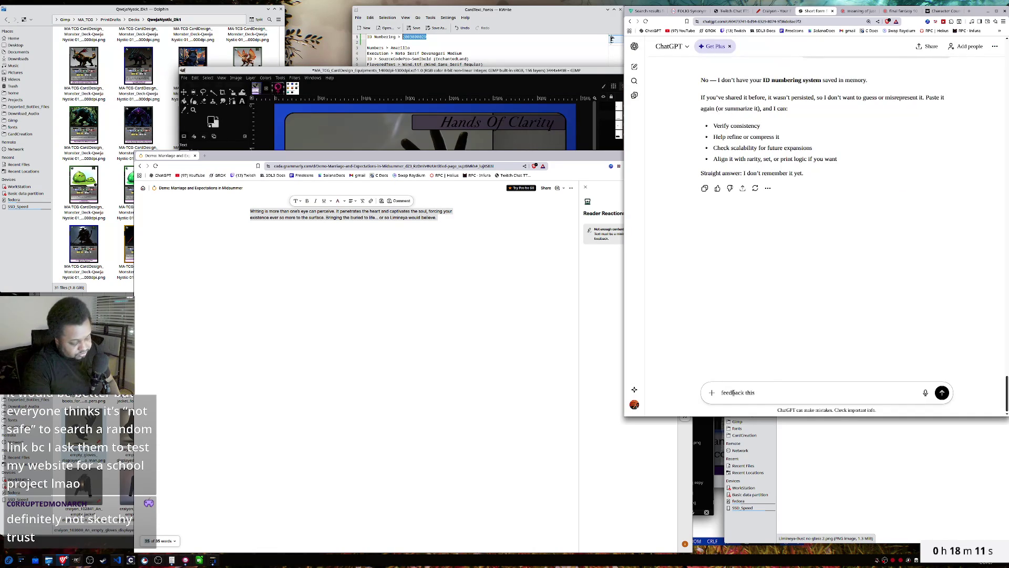
{"action": "key", "text": "shift+Return"}
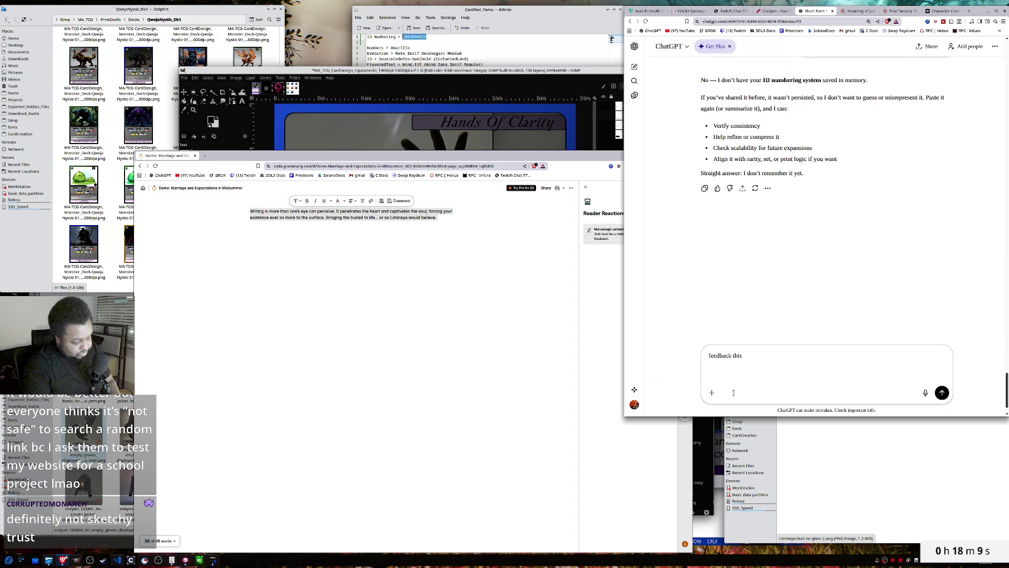
{"action": "key", "text": "ctrl+v"}
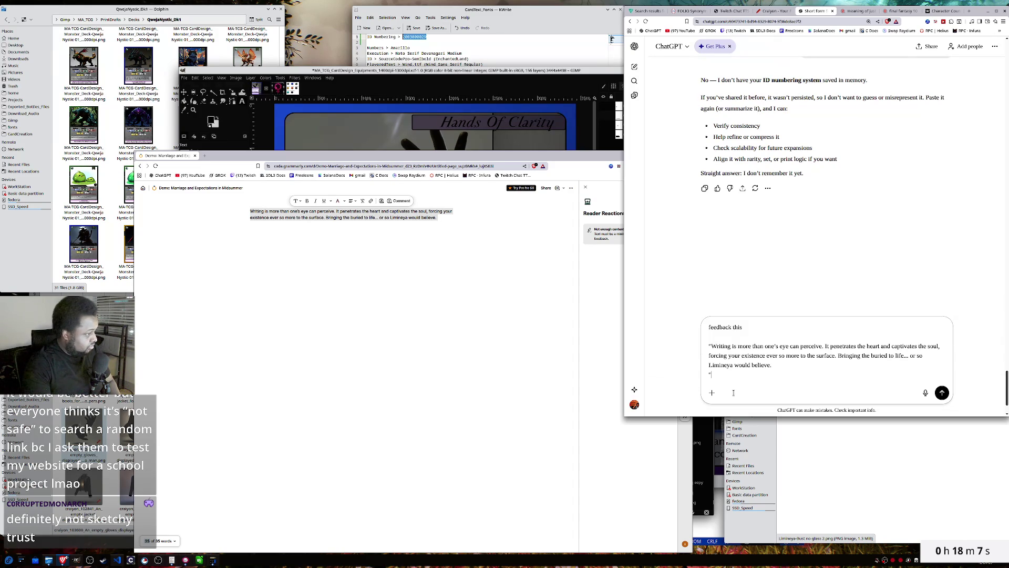
{"action": "key", "text": "Left"}
{"action": "key", "text": "BackSpace"}
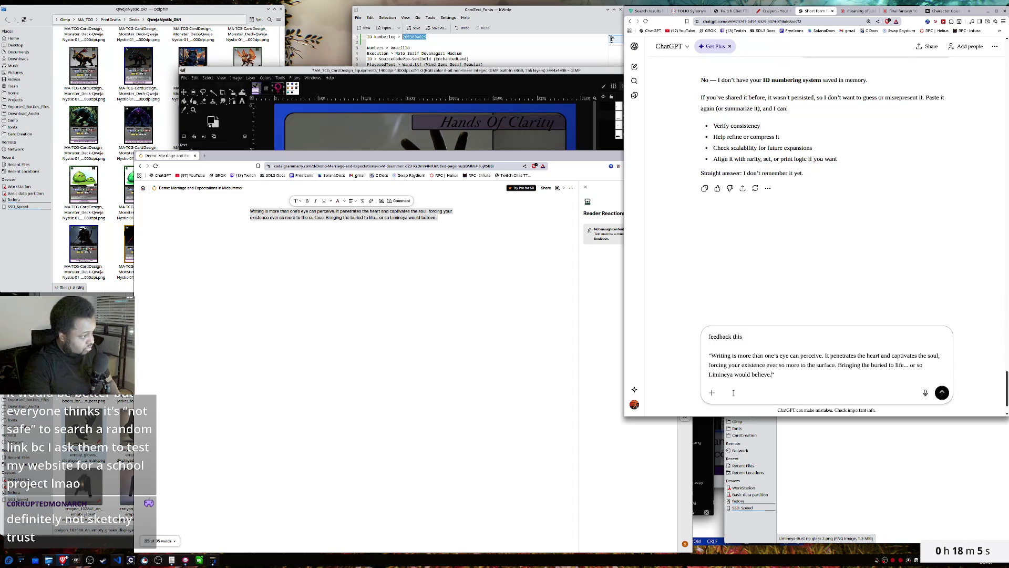
{"action": "key", "text": "Return"}
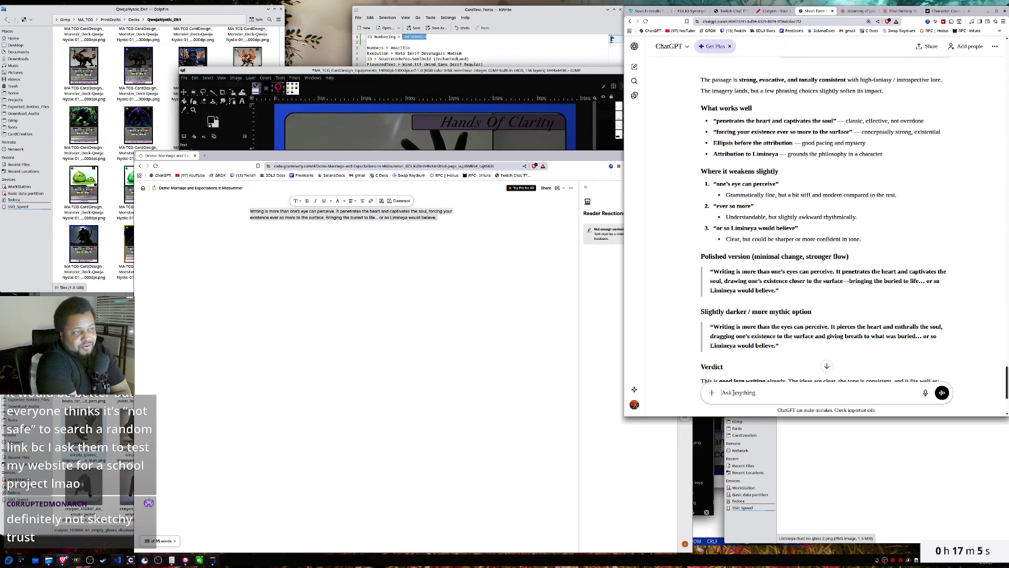
- Review ChatGPT's critique, briefly highlighting part of it, then return to the GIMP card
{"action": "left_click", "coordinate": [383, 214]}
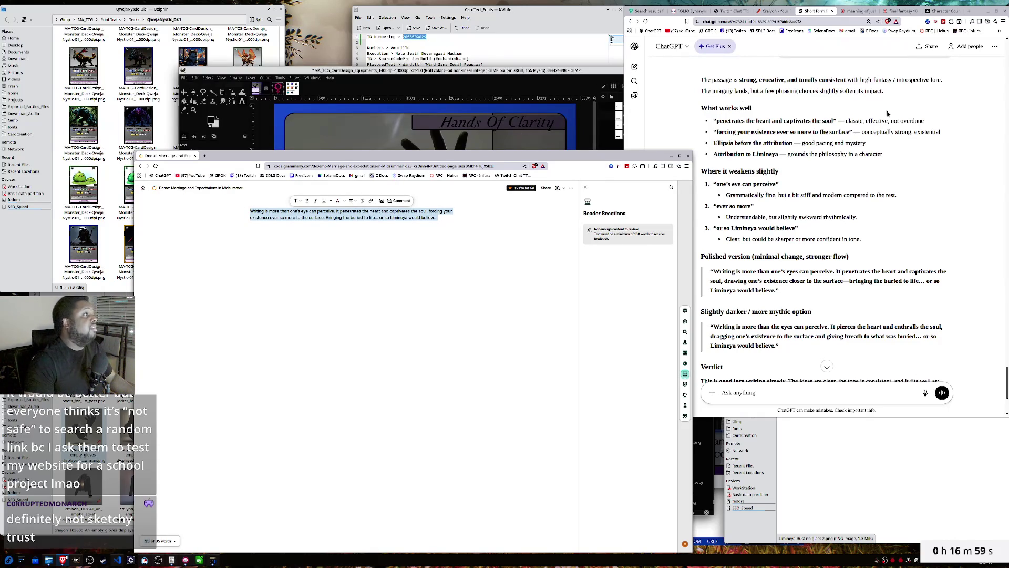
{"action": "scroll", "coordinate": [804, 164], "scroll_direction": "up", "scroll_amount": 5}
{"action": "scroll", "coordinate": [852, 206], "scroll_direction": "down", "scroll_amount": 5}
{"action": "mouse_move", "coordinate": [852, 206]}
{"action": "left_mouse_down"}
{"action": "mouse_move", "coordinate": [720, 121]}
{"action": "mouse_move", "coordinate": [723, 80]}
{"action": "left_mouse_up"}
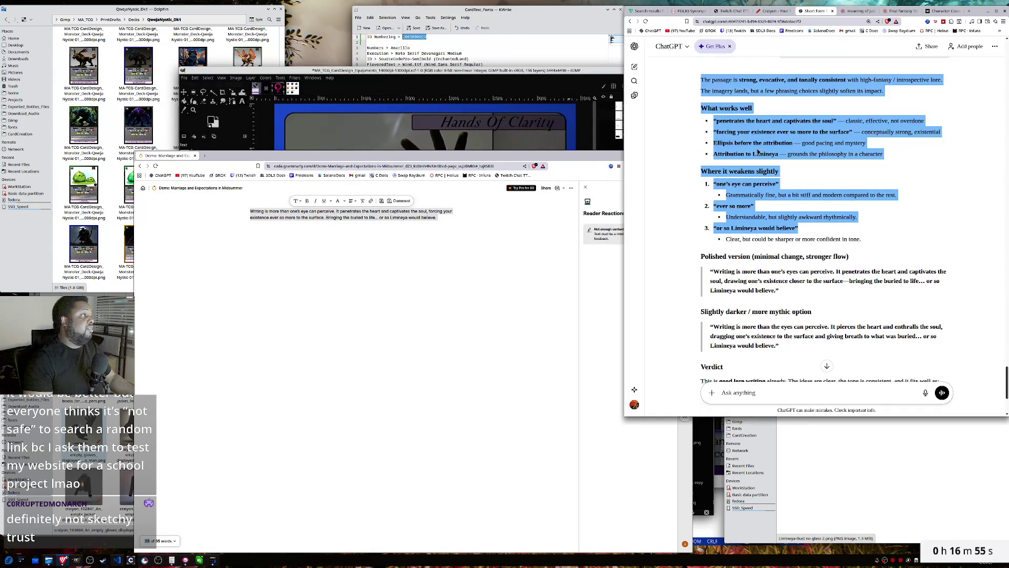
{"action": "left_click_drag", "start_coordinate": [938, 155], "coordinate": [723, 80]}
{"action": "left_click", "coordinate": [759, 171]}
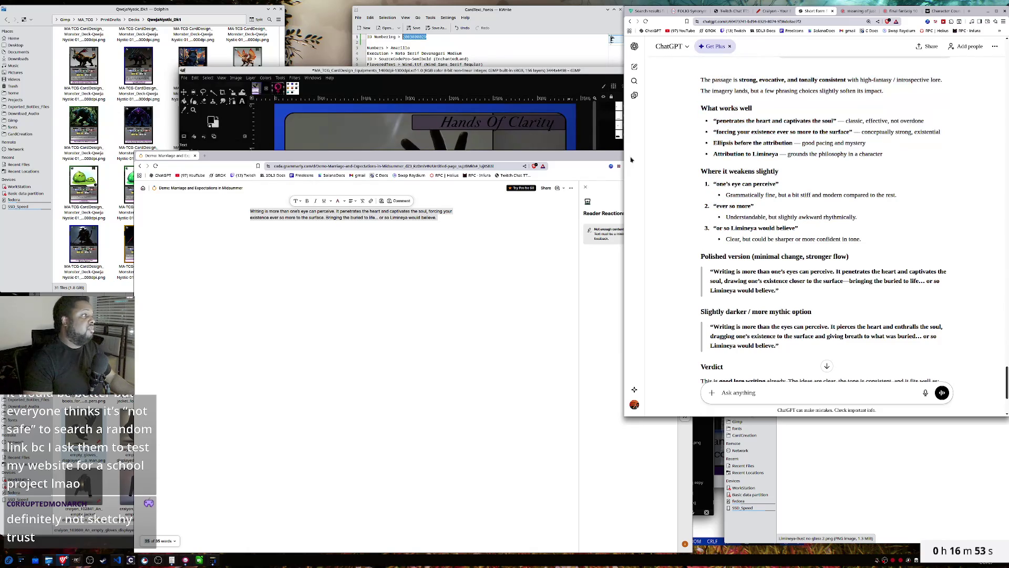
{"action": "left_click", "coordinate": [469, 74]}
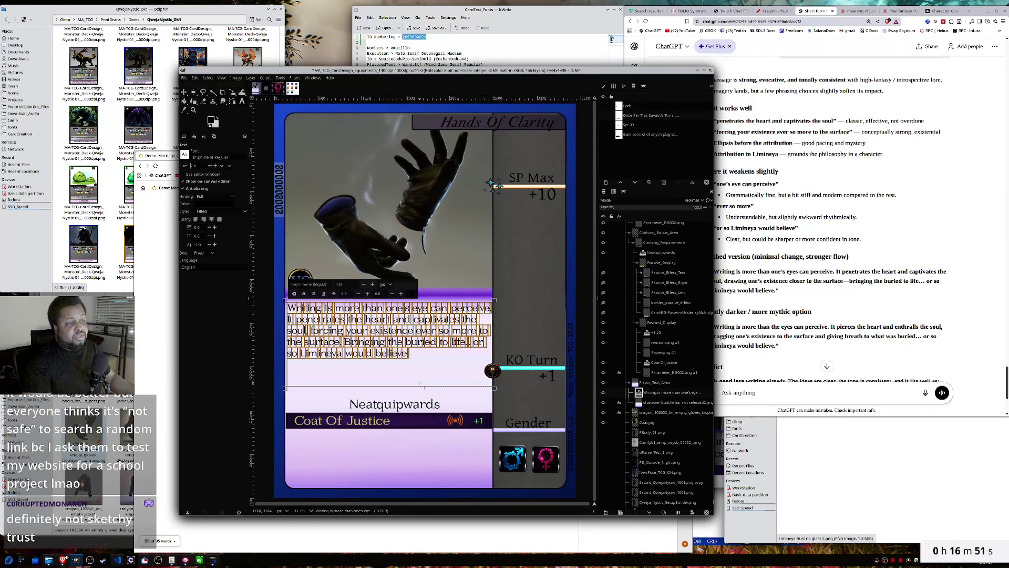
- Shorten the flavour text box and swap RarityBorder_UC for the green RarityBorder_R
{"action": "mouse_move", "coordinate": [424, 393]}
{"action": "left_mouse_down"}
{"action": "mouse_move", "coordinate": [423, 367]}
{"action": "mouse_move", "coordinate": [421, 375]}
{"action": "left_mouse_up"}
{"action": "left_click", "coordinate": [648, 387]}
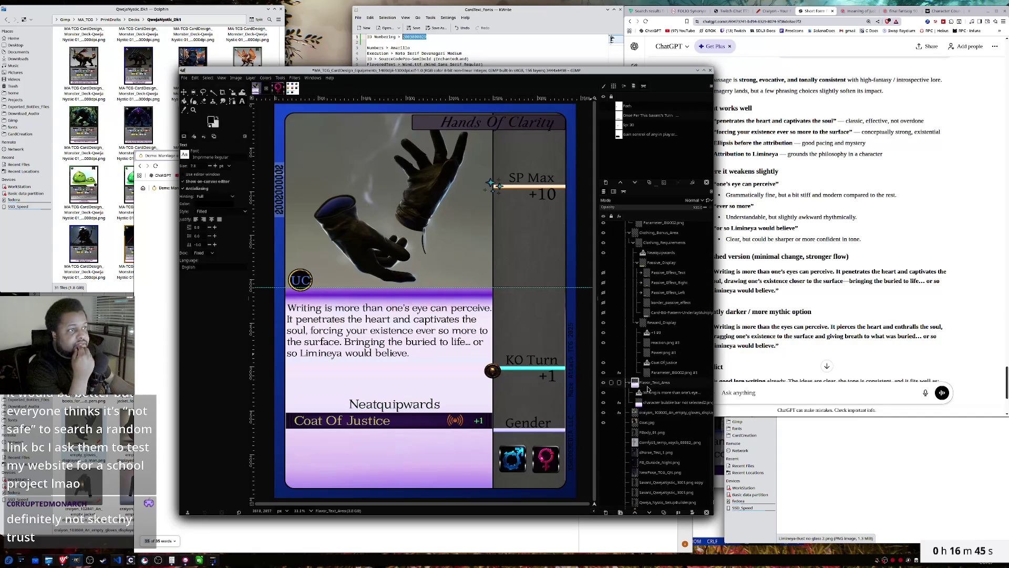
{"action": "scroll", "coordinate": [647, 326], "scroll_direction": "up", "scroll_amount": 10}
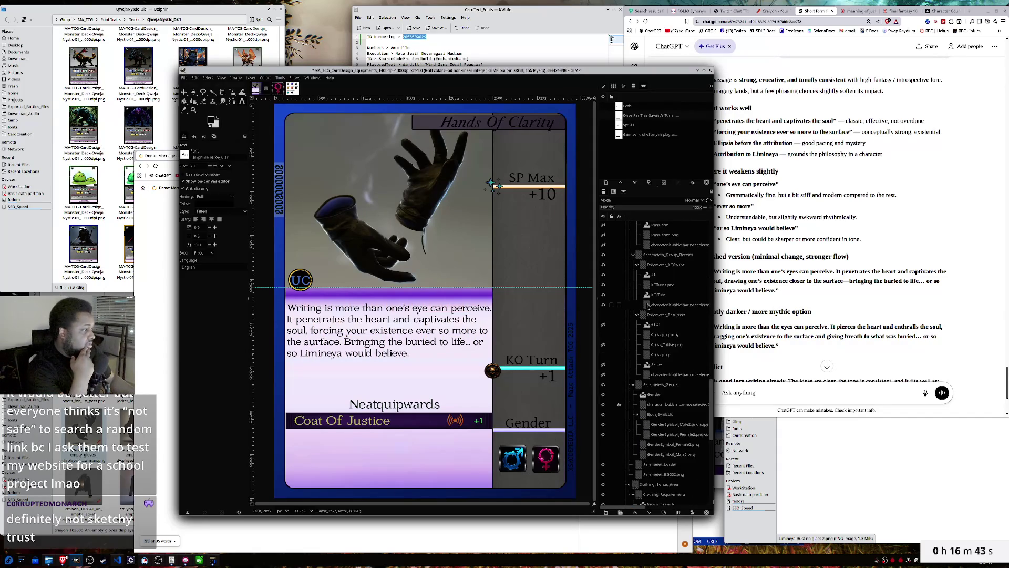
{"action": "scroll", "coordinate": [648, 307], "scroll_direction": "up", "scroll_amount": 10}
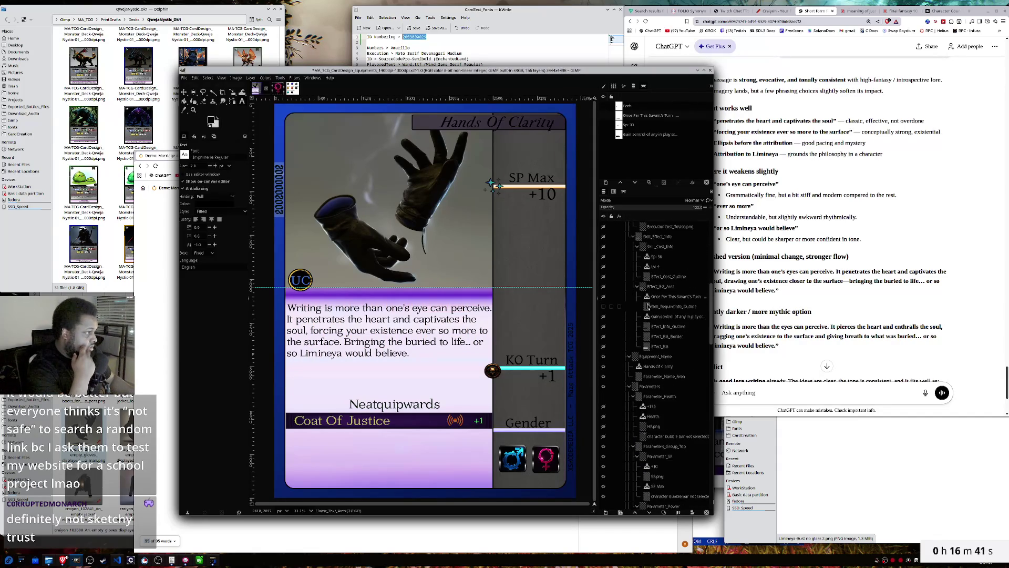
{"action": "scroll", "coordinate": [647, 307], "scroll_direction": "up", "scroll_amount": 8}
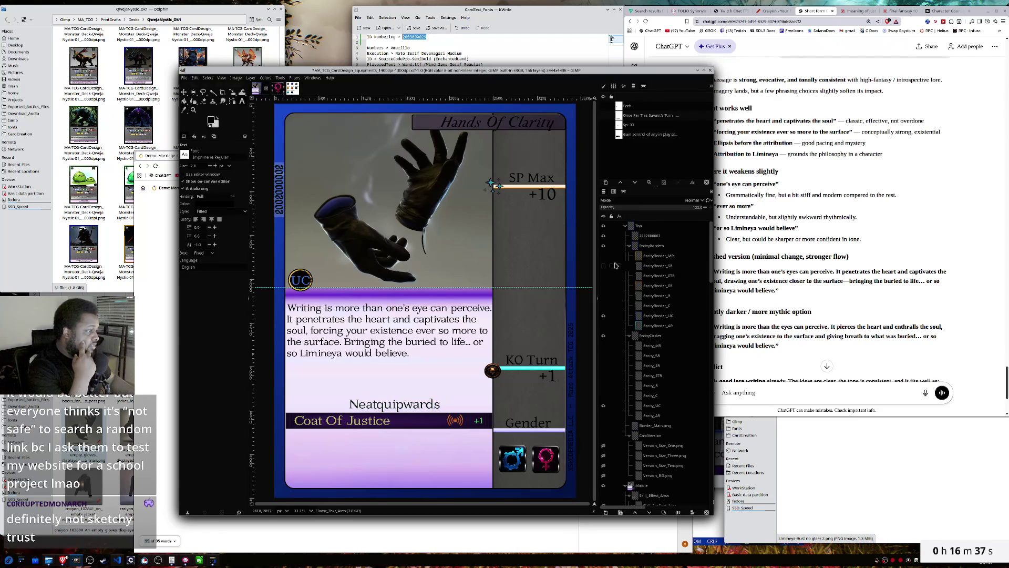
{"action": "left_click", "coordinate": [603, 316]}
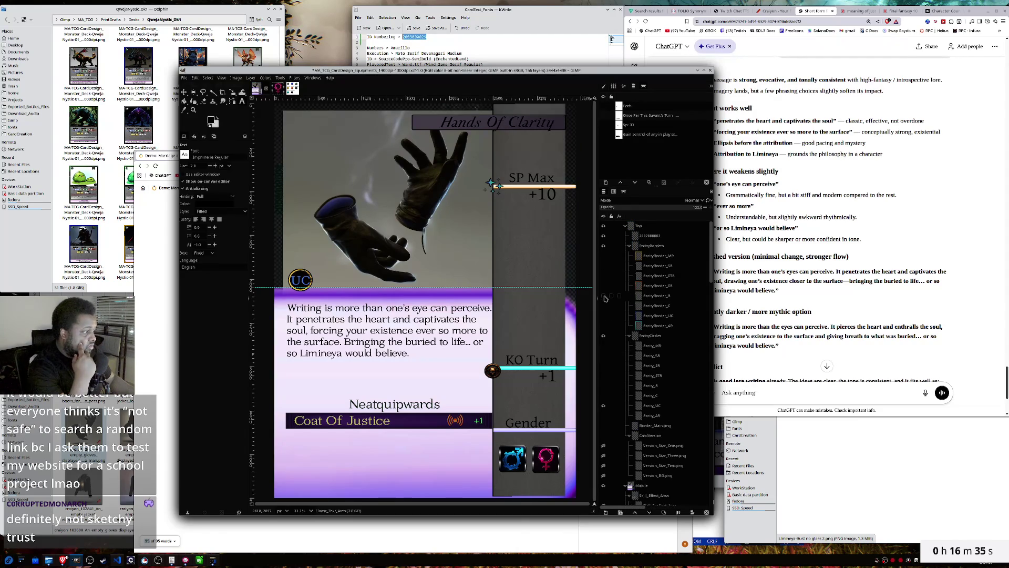
{"action": "left_click", "coordinate": [604, 295]}
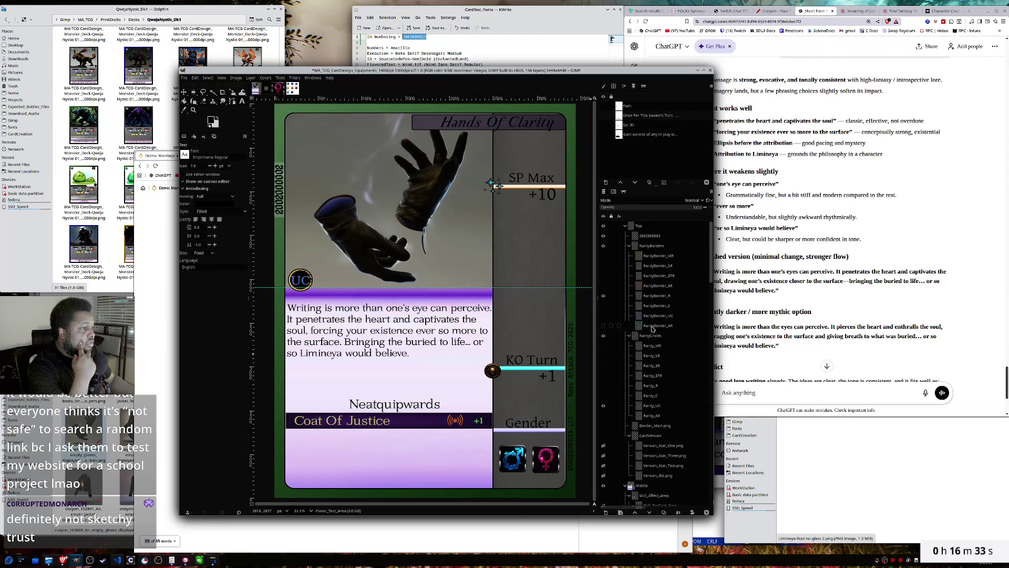
- Hide the Rarity_UC circle and show the gold Rarity_R circle
{"action": "scroll", "coordinate": [653, 329], "scroll_direction": "down", "scroll_amount": 5}
{"action": "scroll", "coordinate": [653, 329], "scroll_direction": "down", "scroll_amount": 8}
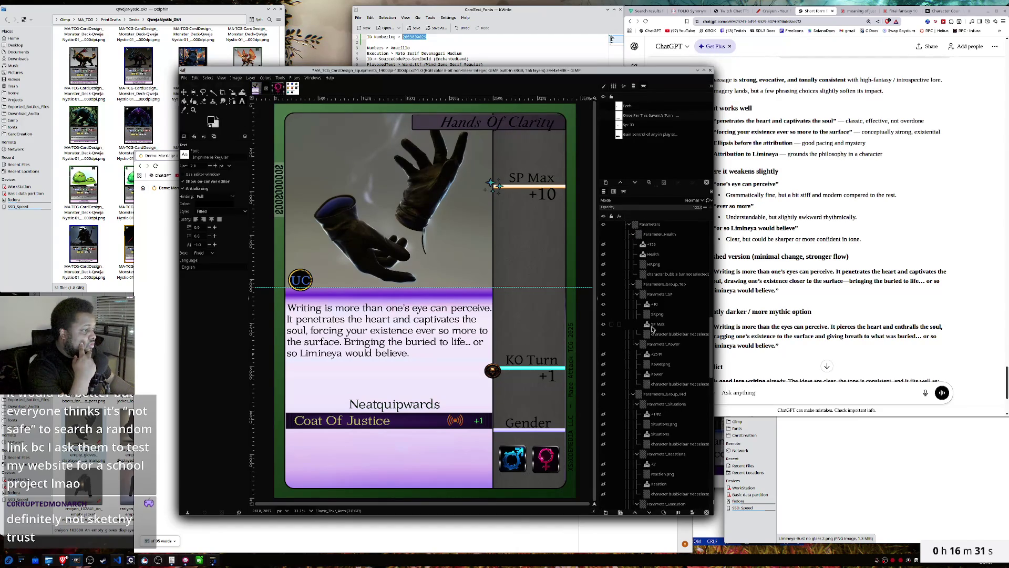
{"action": "scroll", "coordinate": [652, 328], "scroll_direction": "up", "scroll_amount": 8}
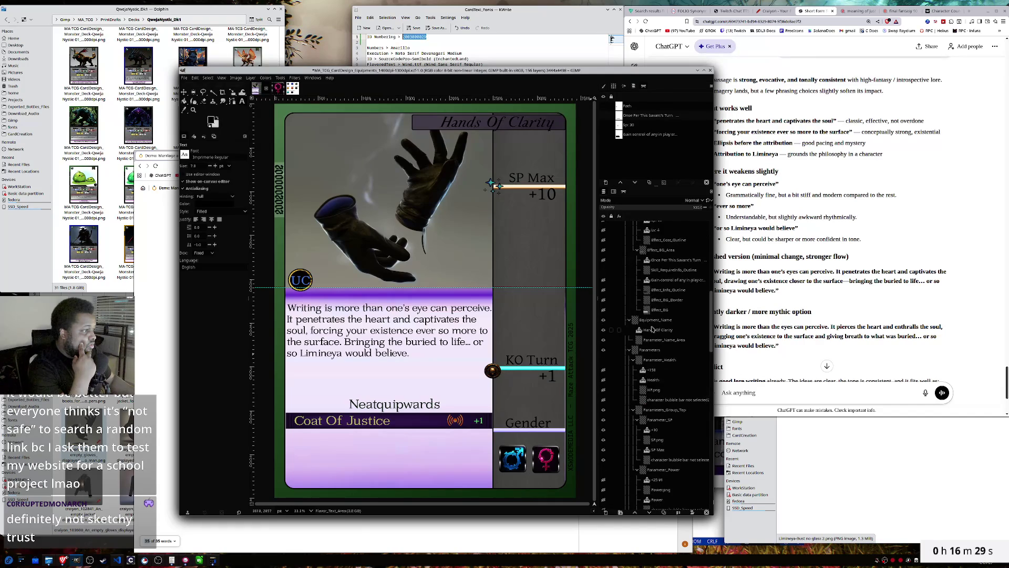
{"action": "scroll", "coordinate": [653, 329], "scroll_direction": "up", "scroll_amount": 2}
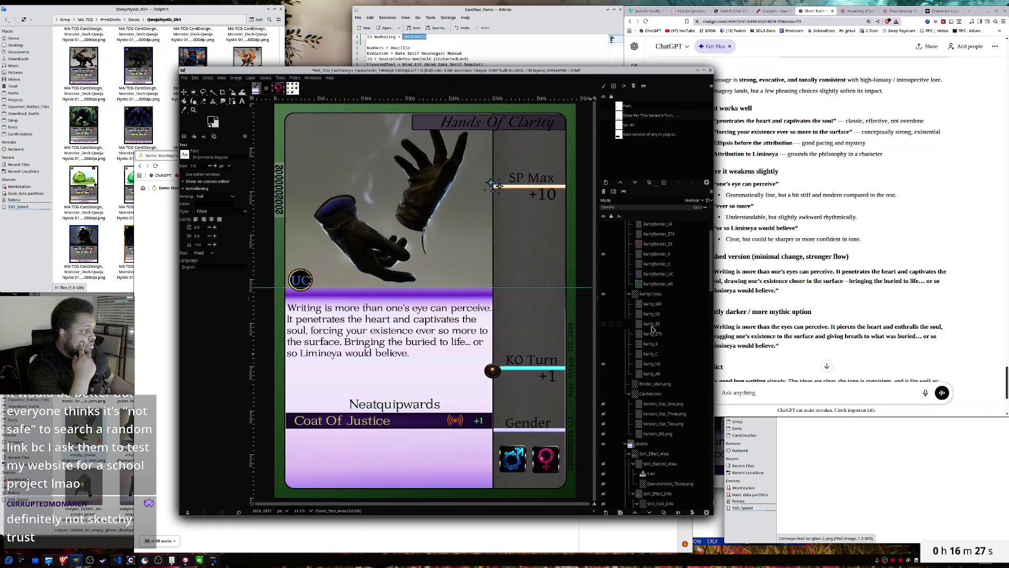
{"action": "left_click", "coordinate": [604, 363]}
{"action": "left_click", "coordinate": [603, 344]}
{"action": "scroll", "coordinate": [633, 336], "scroll_direction": "down", "scroll_amount": 8}
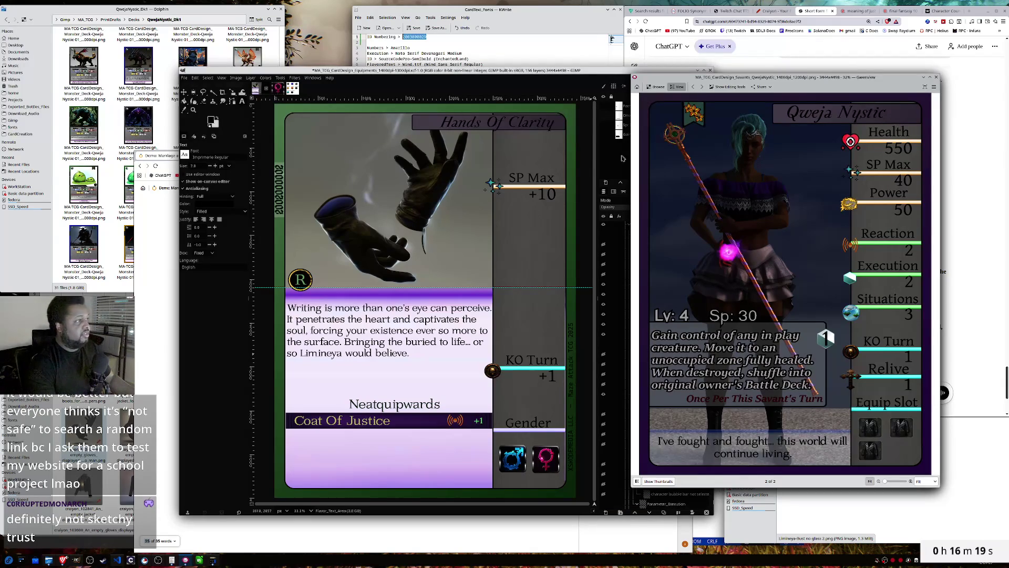
- Show the Execution, Reaction and Situations +1 stat layers on the card
{"action": "left_click", "coordinate": [578, 73]}
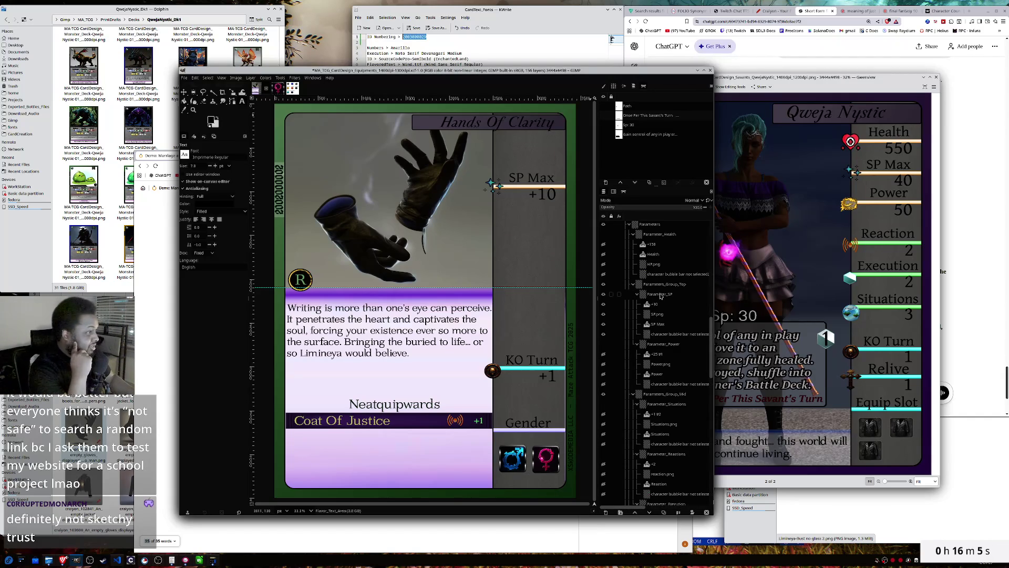
{"action": "scroll", "coordinate": [658, 344], "scroll_direction": "down", "scroll_amount": 5}
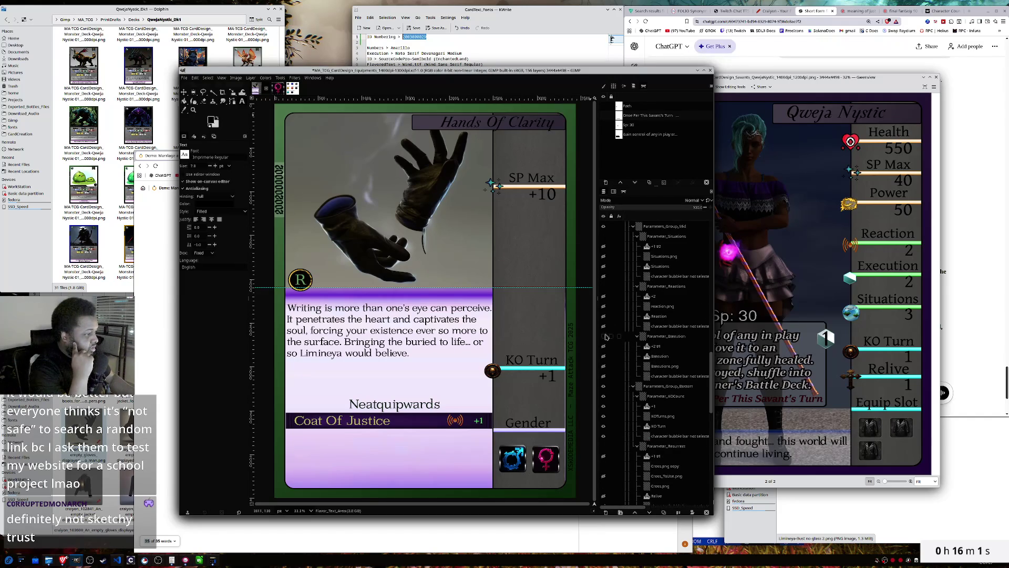
{"action": "left_click", "coordinate": [602, 335]}
{"action": "left_click", "coordinate": [603, 286]}
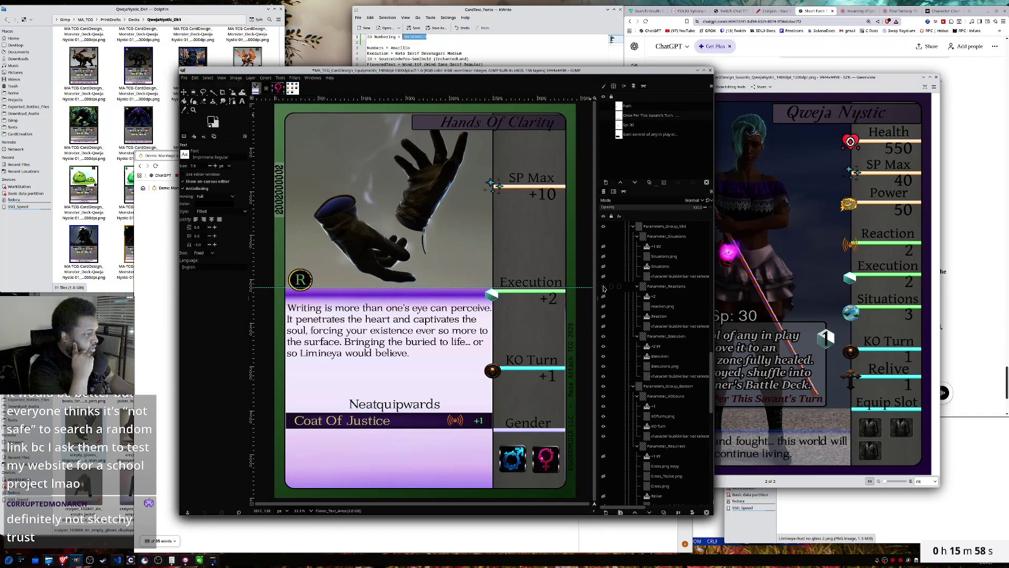
{"action": "left_click", "coordinate": [603, 236]}
- Hide the KO Turn +1 and SP Max +10 stats, leaving Relive off
{"action": "scroll", "coordinate": [619, 299], "scroll_direction": "down", "scroll_amount": 5}
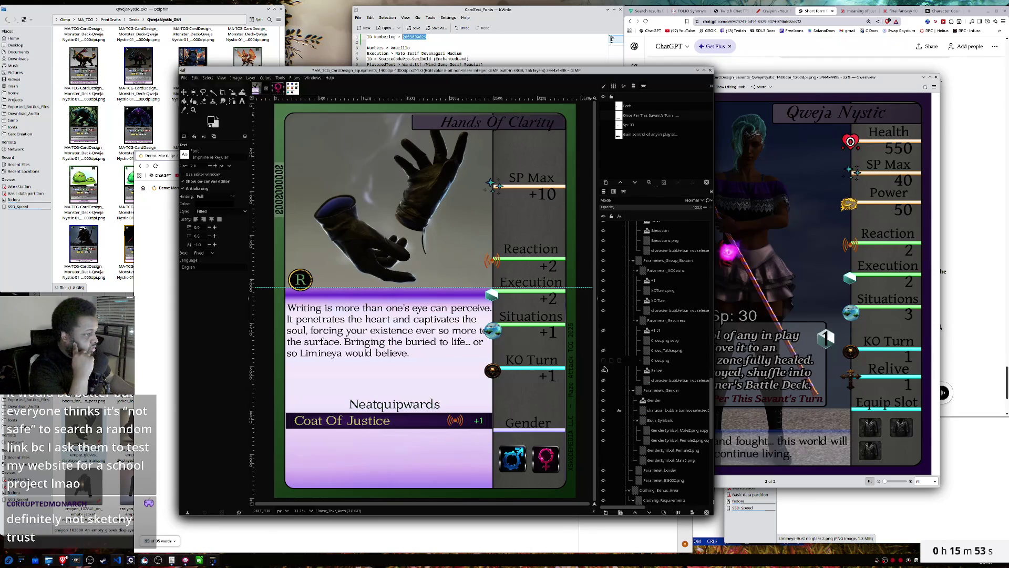
{"action": "left_click", "coordinate": [604, 371]}
{"action": "left_click", "coordinate": [604, 322]}
{"action": "left_click", "coordinate": [604, 322]}
{"action": "left_click", "coordinate": [604, 270]}
{"action": "scroll", "coordinate": [604, 273], "scroll_direction": "up", "scroll_amount": 5}
{"action": "scroll", "coordinate": [606, 277], "scroll_direction": "up", "scroll_amount": 6}
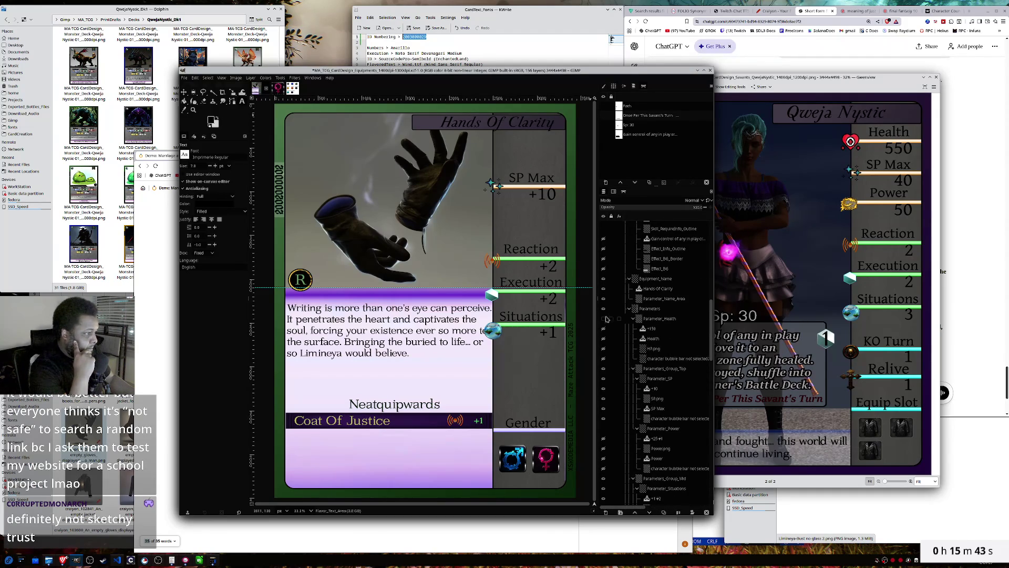
{"action": "left_click", "coordinate": [603, 378]}
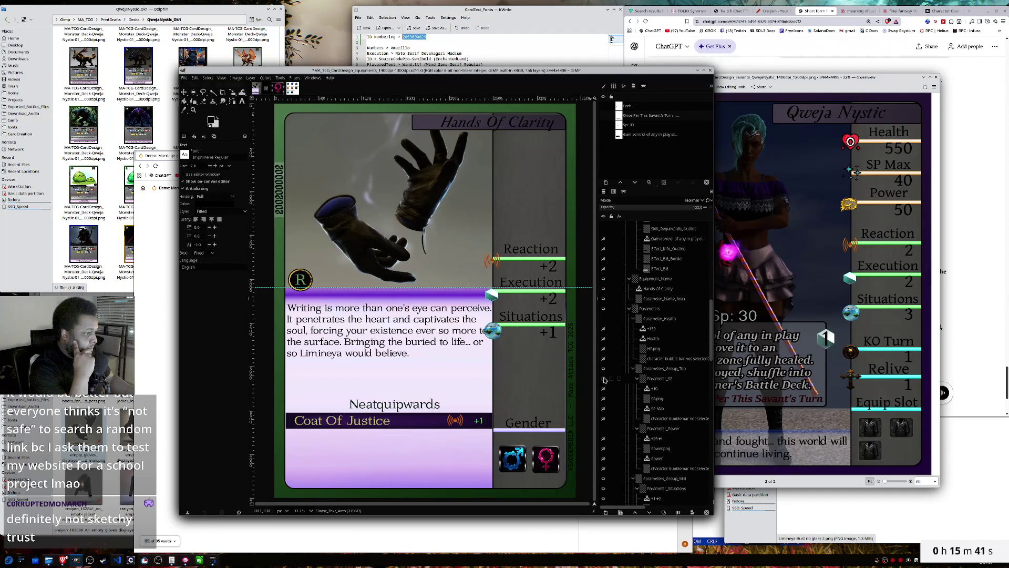
{"action": "scroll", "coordinate": [605, 380], "scroll_direction": "down", "scroll_amount": 5}
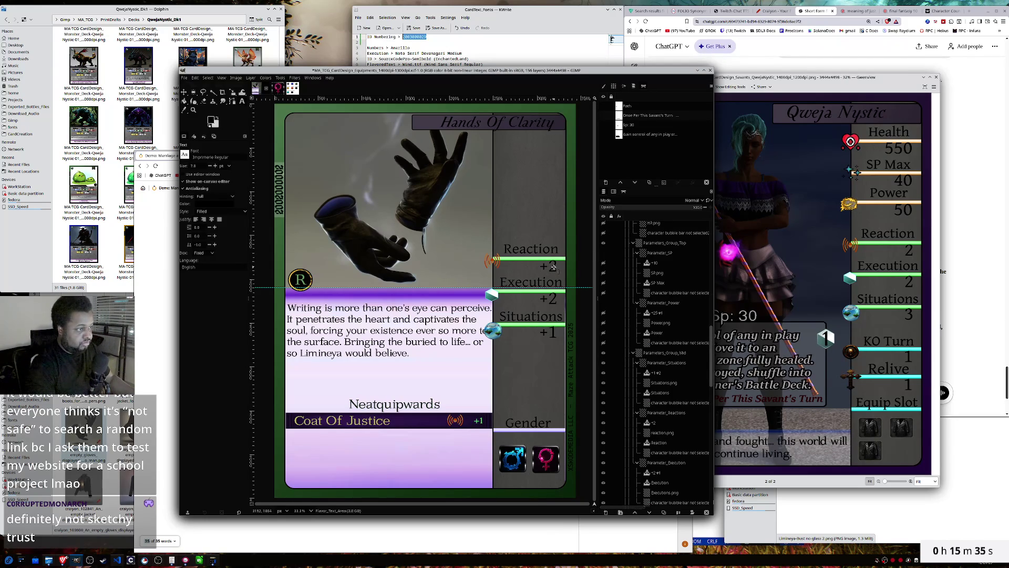
- Pick the Reaction +2 and Execution +2 value texts with the Text tool
{"action": "left_click", "coordinate": [553, 267]}
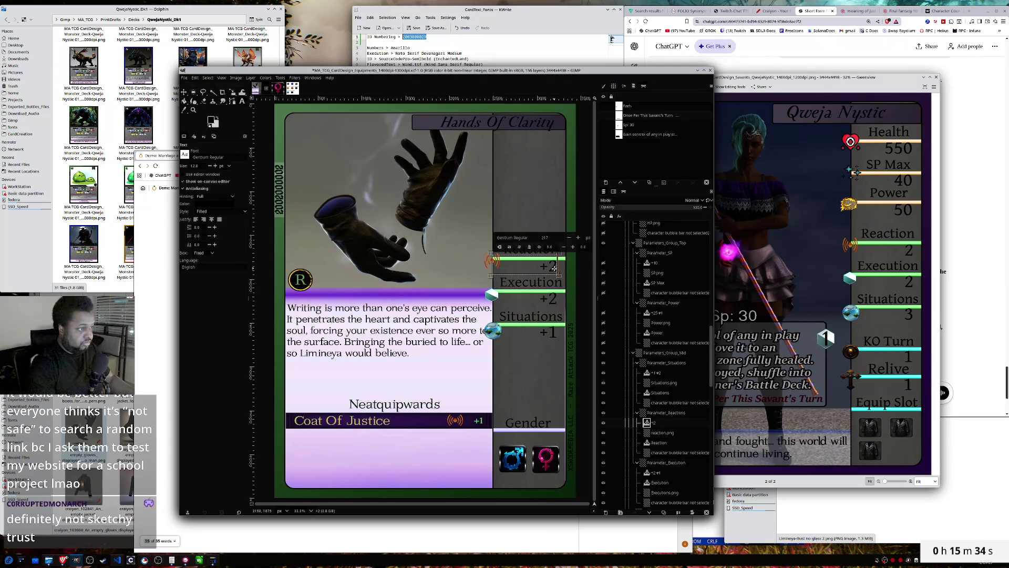
{"action": "left_click", "coordinate": [554, 299]}
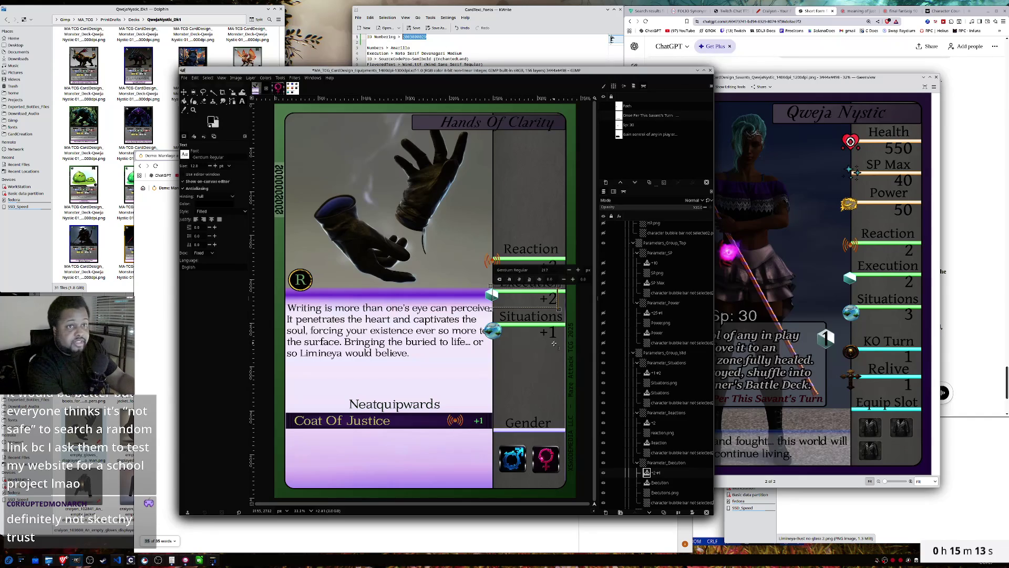
{"action": "left_click", "coordinate": [175, 9]}
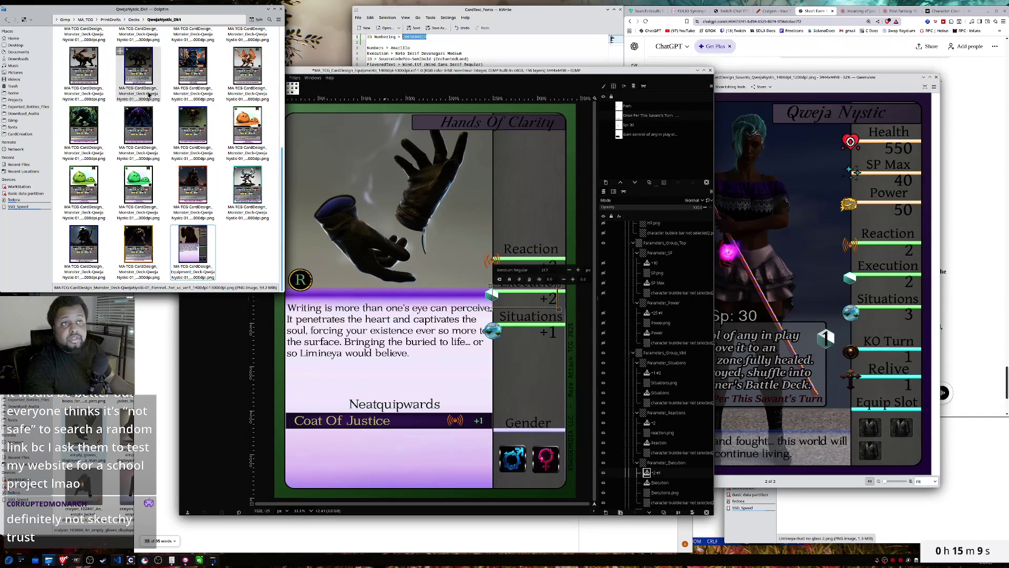
- Change the card's Execution value from +2 to +10
{"action": "scroll", "coordinate": [150, 94], "scroll_direction": "up", "scroll_amount": 2}
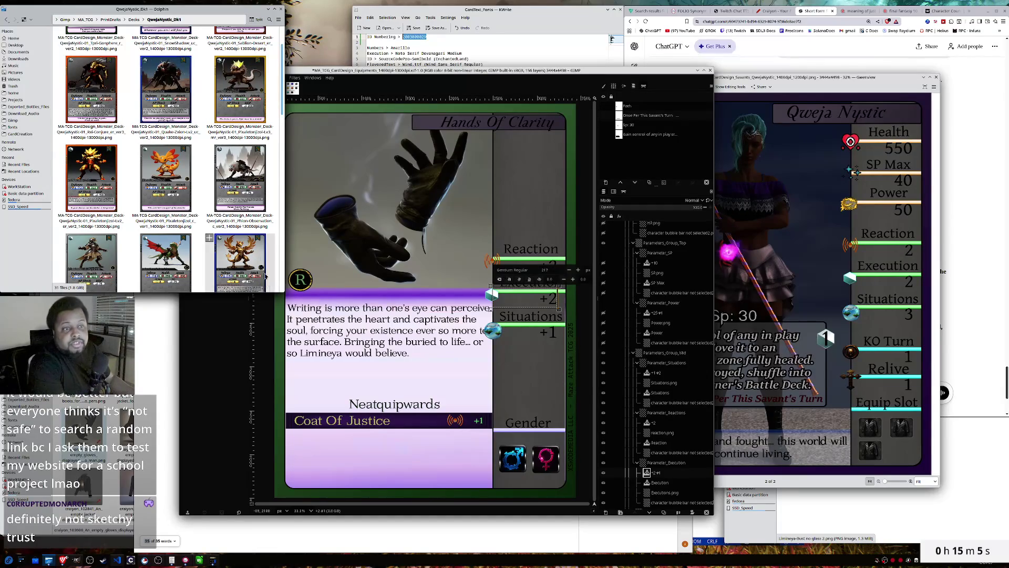
{"action": "scroll", "coordinate": [239, 108], "scroll_direction": "up", "scroll_amount": 1}
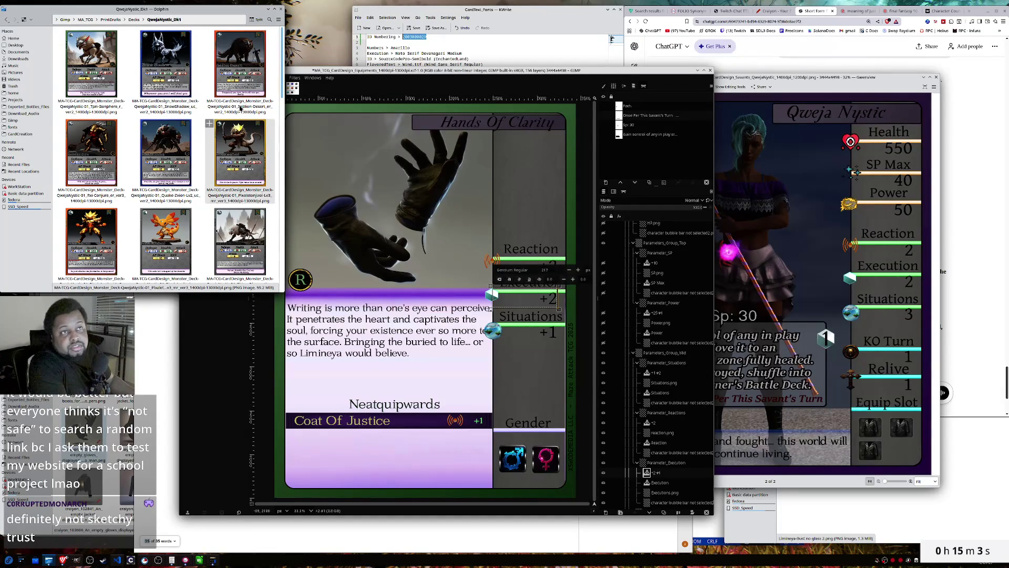
{"action": "scroll", "coordinate": [239, 108], "scroll_direction": "down", "scroll_amount": 6}
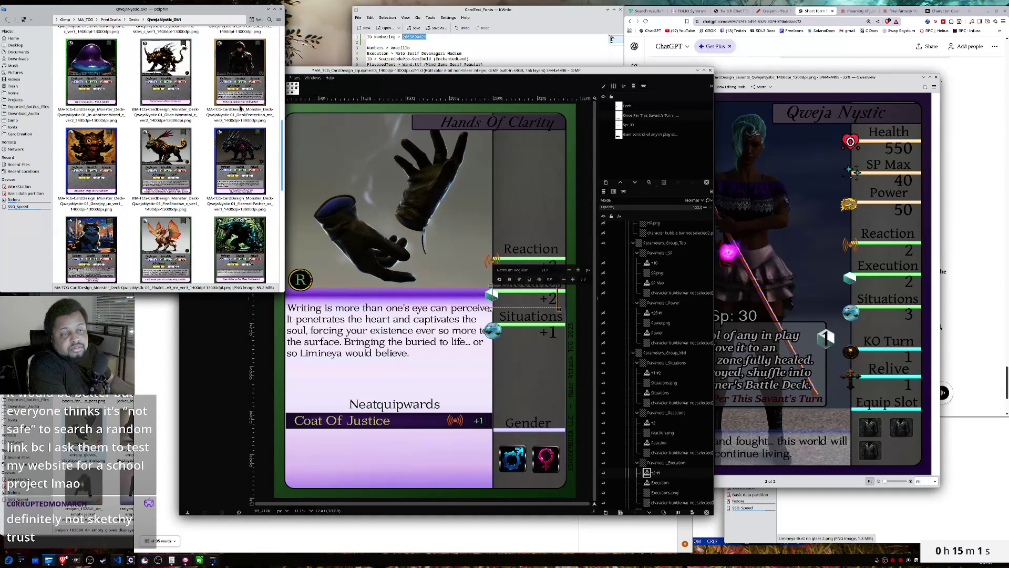
{"action": "left_click", "coordinate": [516, 74]}
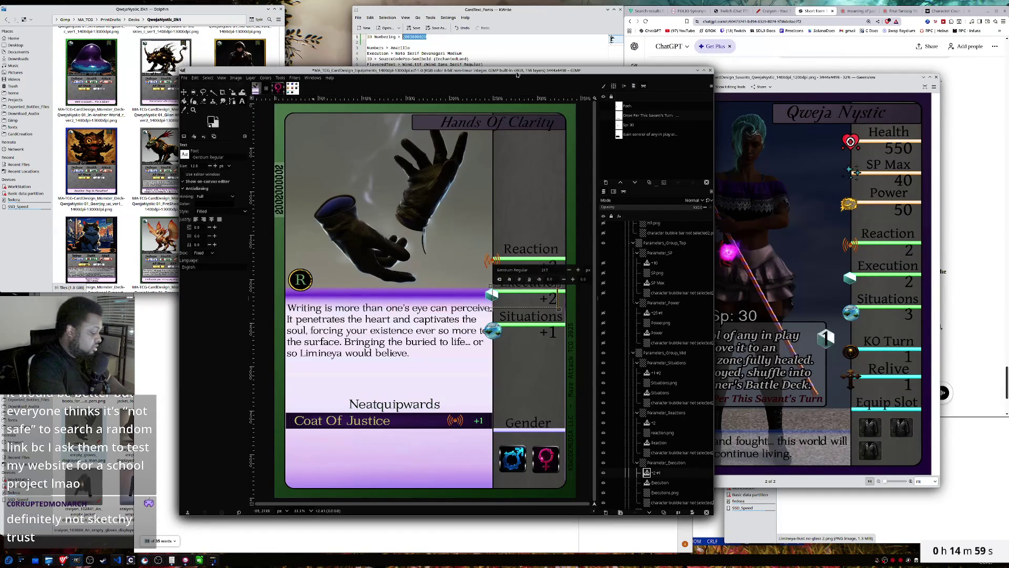
{"action": "key", "text": "BackSpace"}
{"action": "type", "text": "10"}
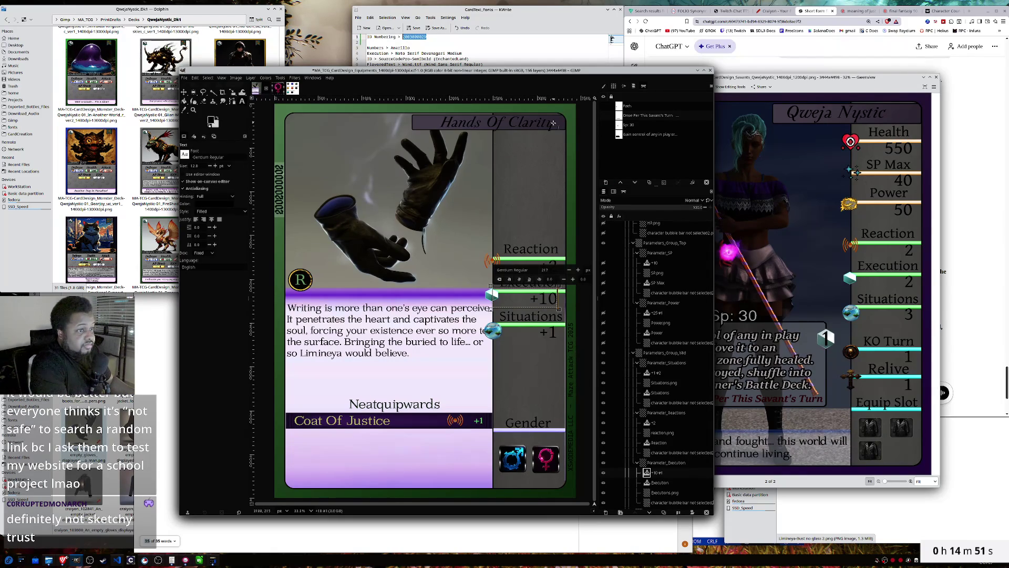
{"action": "left_click", "coordinate": [553, 123]}
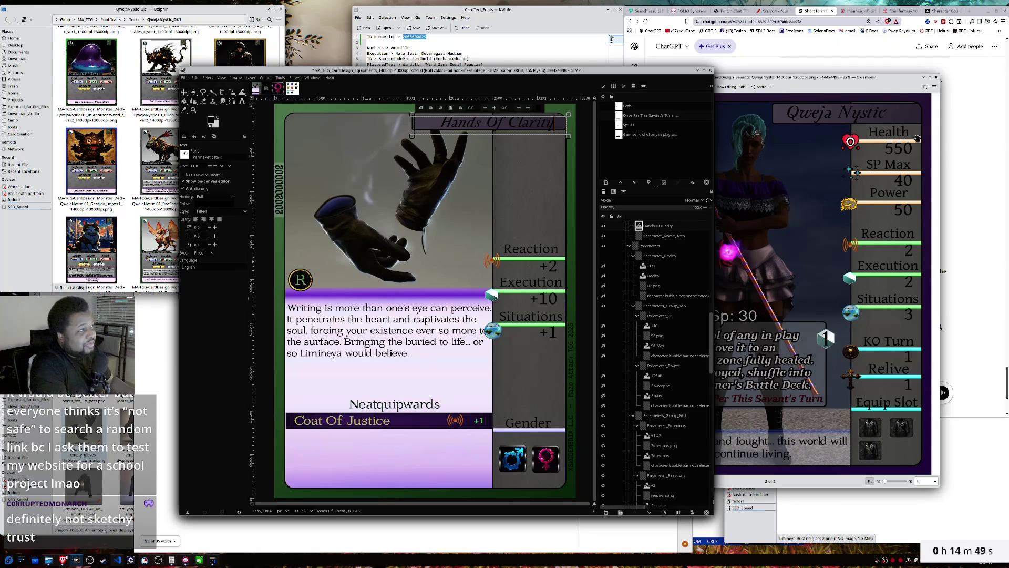
- Replace 'Clarity' with 'Limineya' so the title reads Hands Of Limineya
{"action": "left_click", "coordinate": [993, 135]}
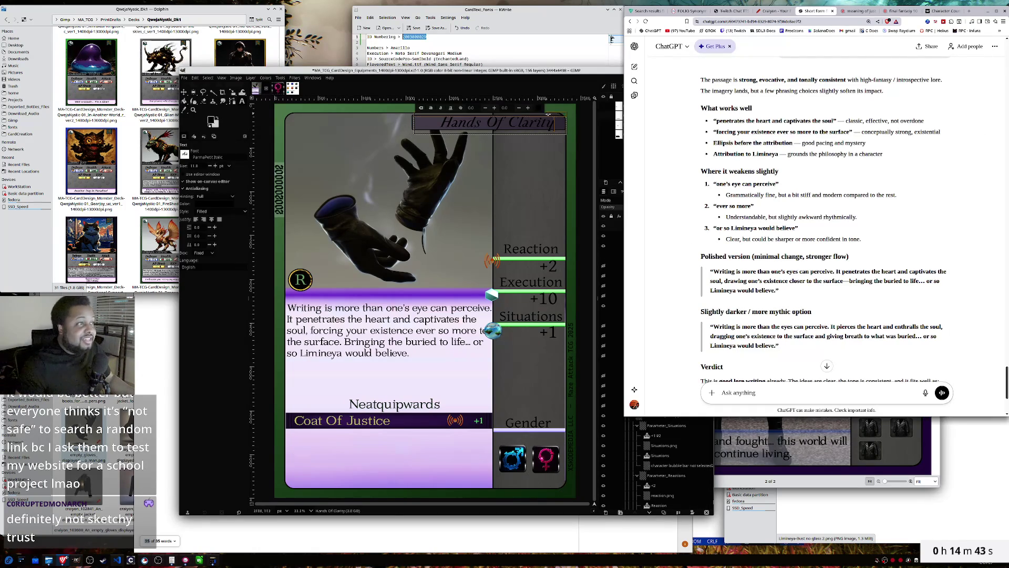
{"action": "left_click", "coordinate": [556, 124]}
{"action": "key", "text": "BackSpace"}
{"action": "key", "text": "BackSpace"}
{"action": "key", "text": "BackSpace"}
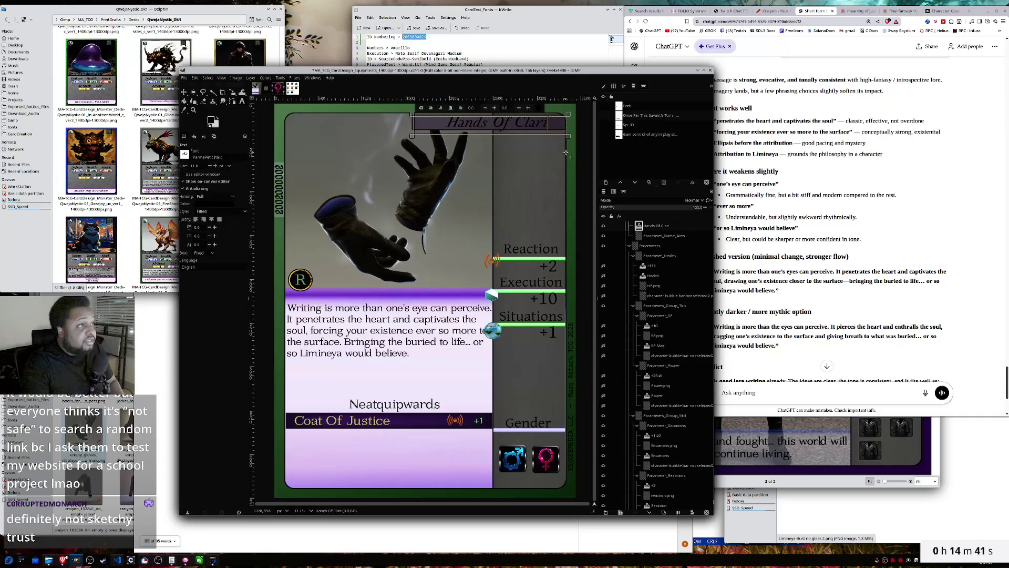
{"action": "key", "text": "BackSpace"}
{"action": "key", "text": "BackSpace"}
{"action": "type", "text": "Limineya"}
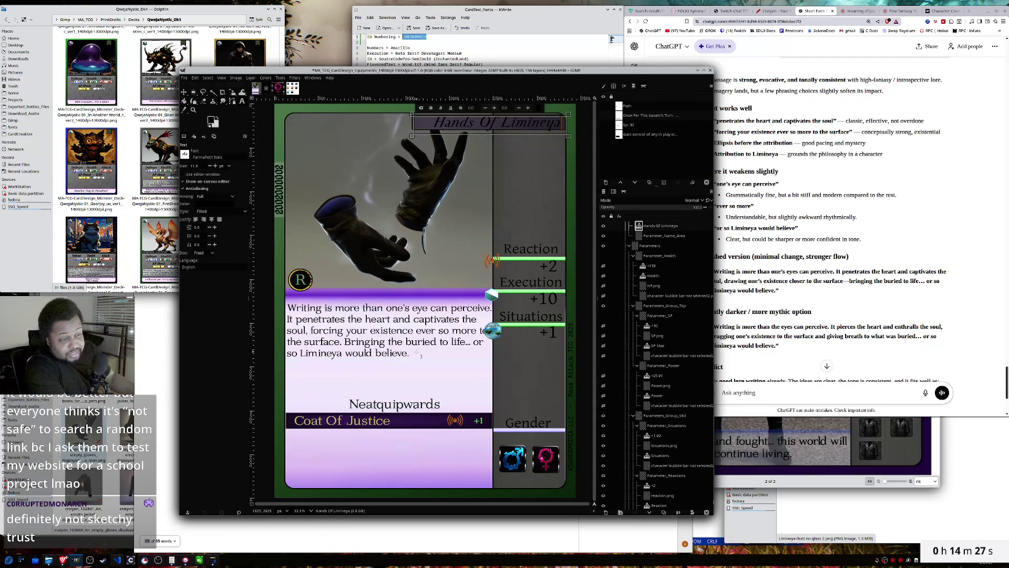
- Select all of the Coat Of Justice passive name text
{"action": "left_click", "coordinate": [388, 421]}
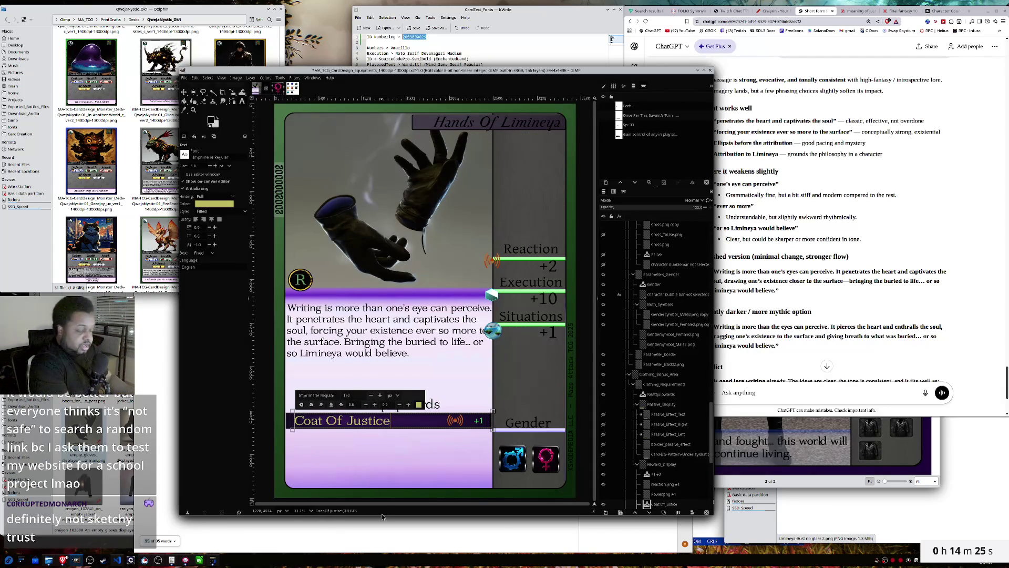
{"action": "key", "text": "ctrl+a"}
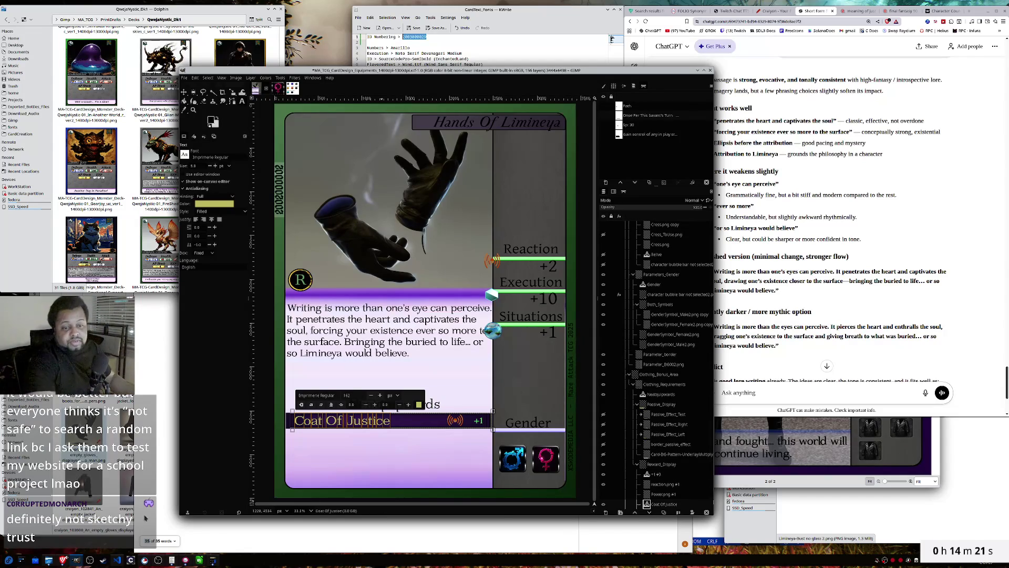
{"action": "left_click", "coordinate": [200, 486]}
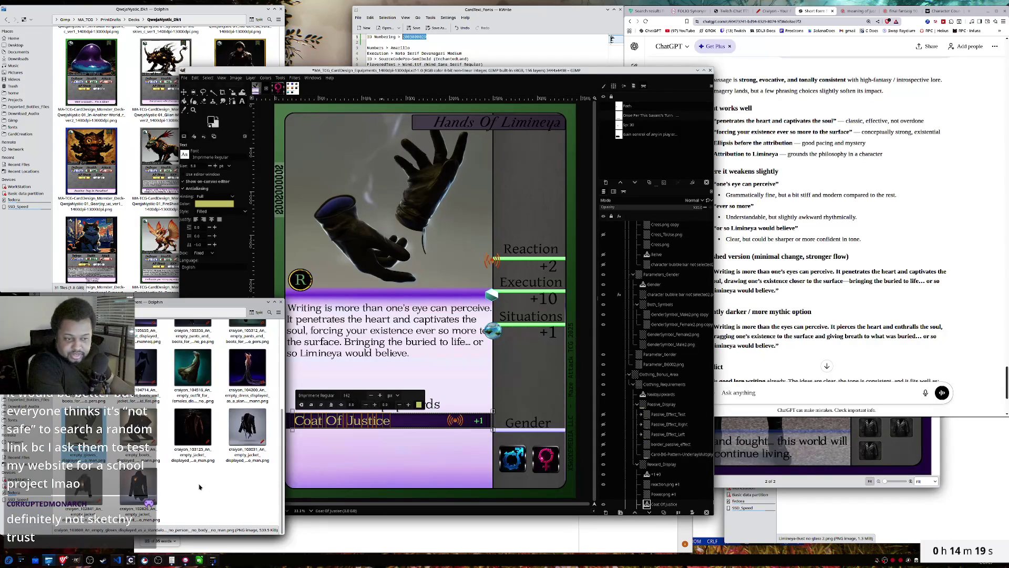
{"action": "scroll", "coordinate": [199, 487], "scroll_direction": "up", "scroll_amount": 3}
{"action": "scroll", "coordinate": [199, 487], "scroll_direction": "up", "scroll_amount": 1}
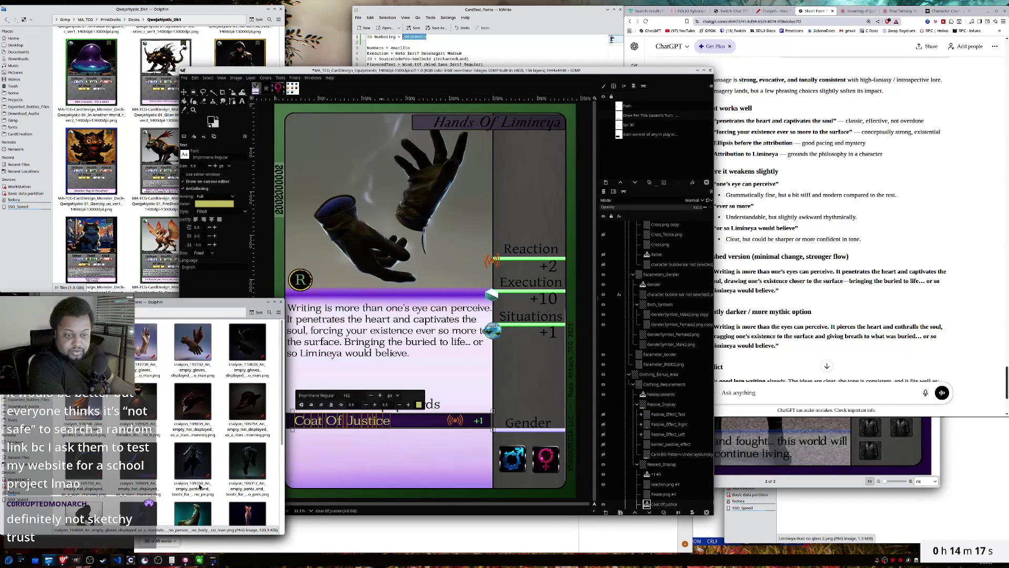
{"action": "scroll", "coordinate": [223, 415], "scroll_direction": "down", "scroll_amount": 1}
{"action": "scroll", "coordinate": [223, 415], "scroll_direction": "down", "scroll_amount": 2}
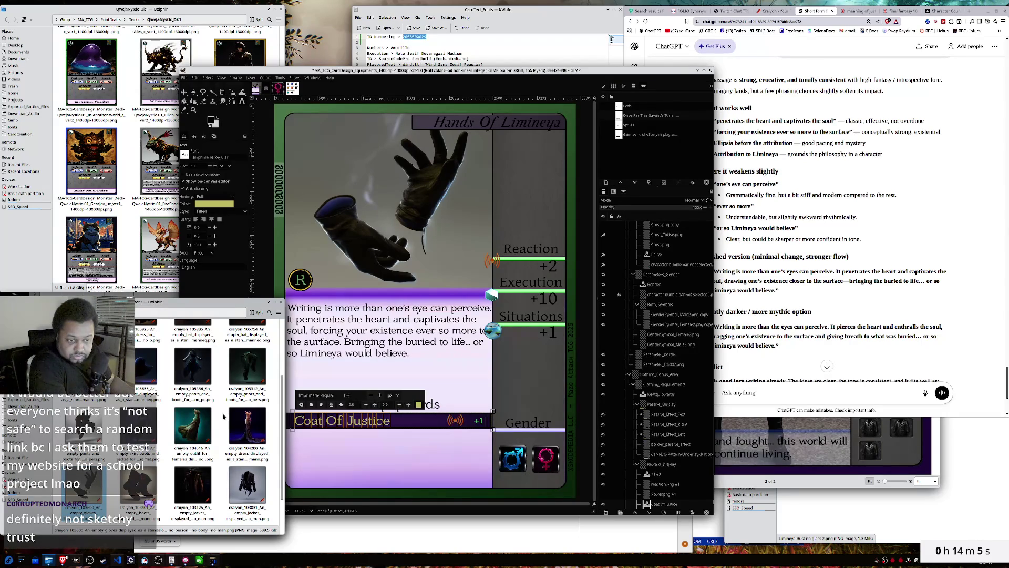
{"action": "scroll", "coordinate": [224, 416], "scroll_direction": "up", "scroll_amount": 2}
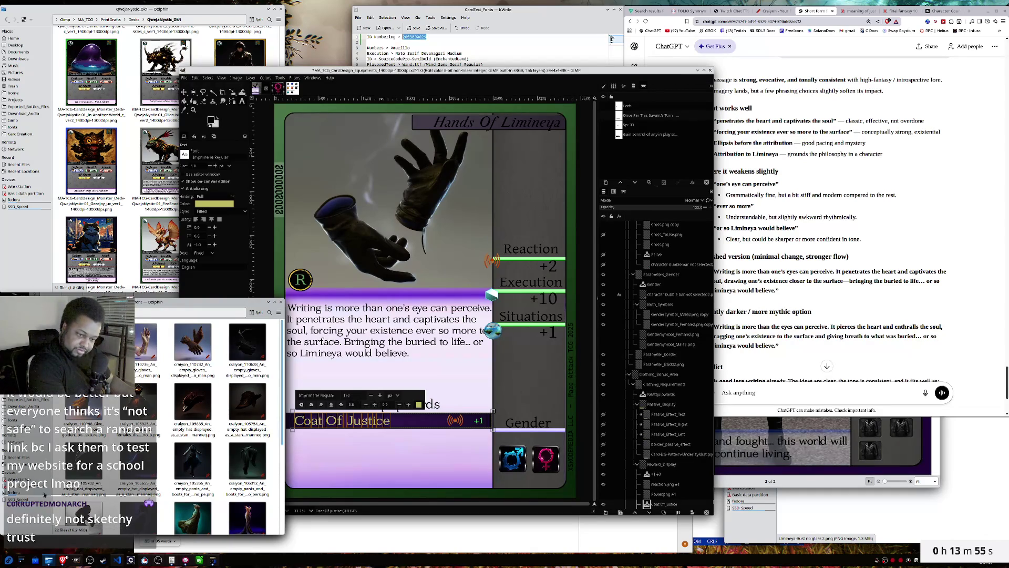
{"action": "scroll", "coordinate": [264, 416], "scroll_direction": "down", "scroll_amount": 3}
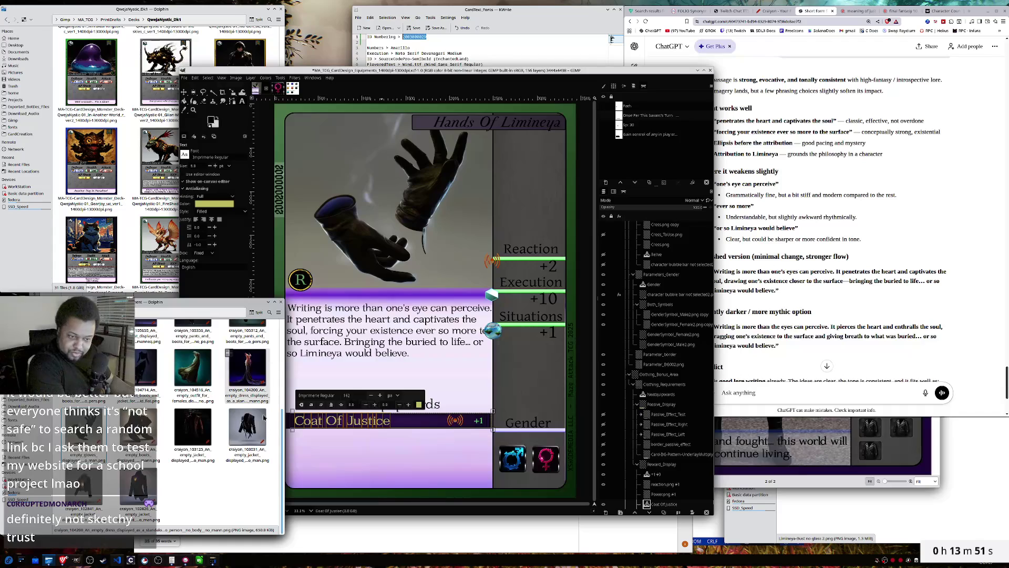
{"action": "scroll", "coordinate": [264, 417], "scroll_direction": "up", "scroll_amount": 3}
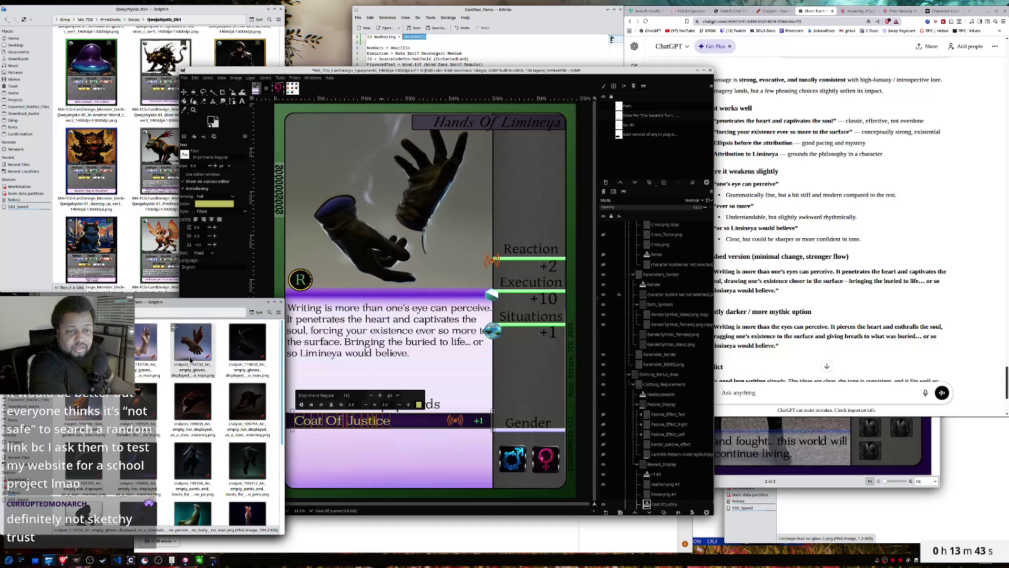
{"action": "double_click", "coordinate": [136, 340]}
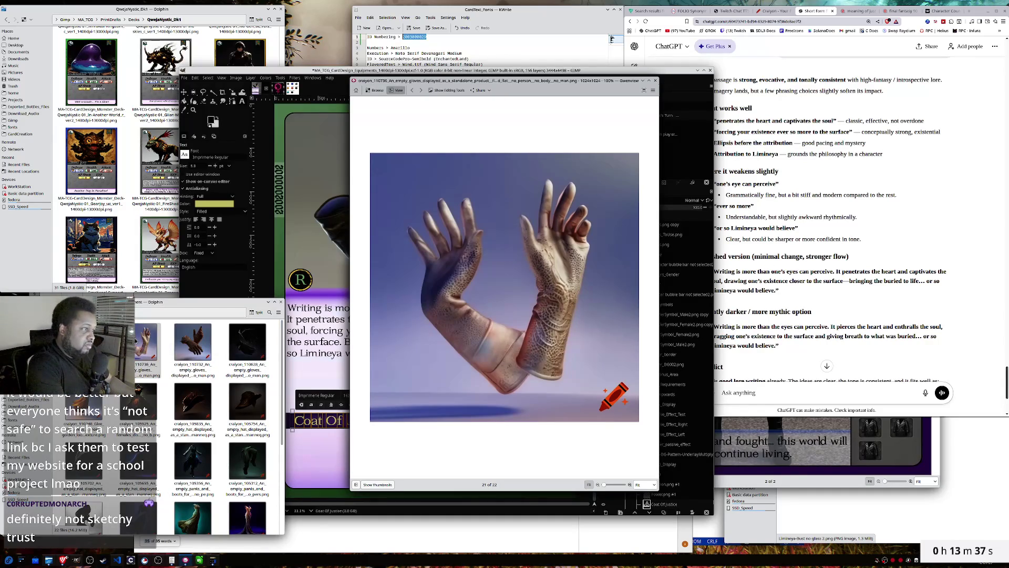
{"action": "left_click", "coordinate": [654, 83]}
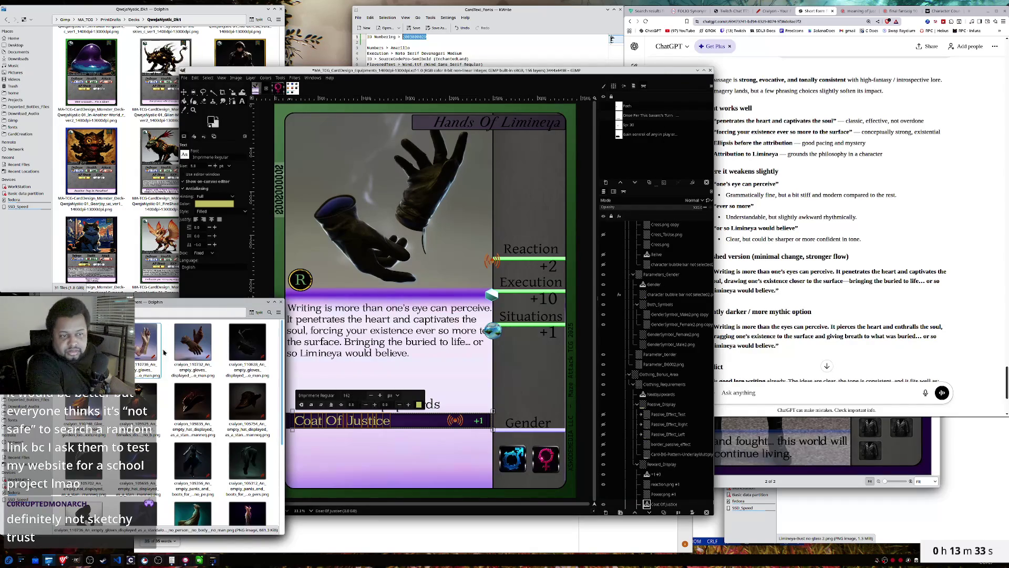
{"action": "double_click", "coordinate": [183, 349]}
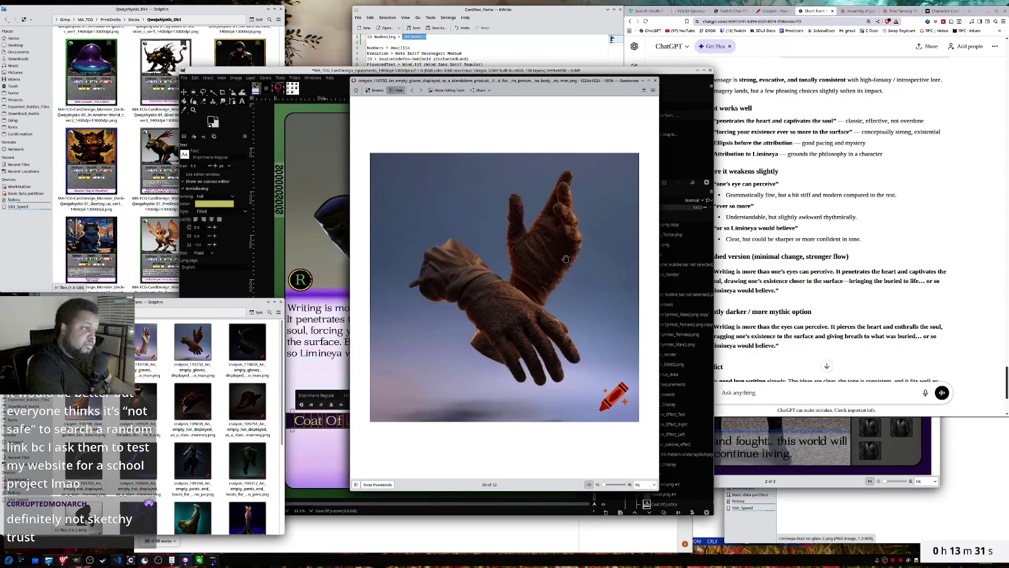
{"action": "left_click", "coordinate": [656, 80]}
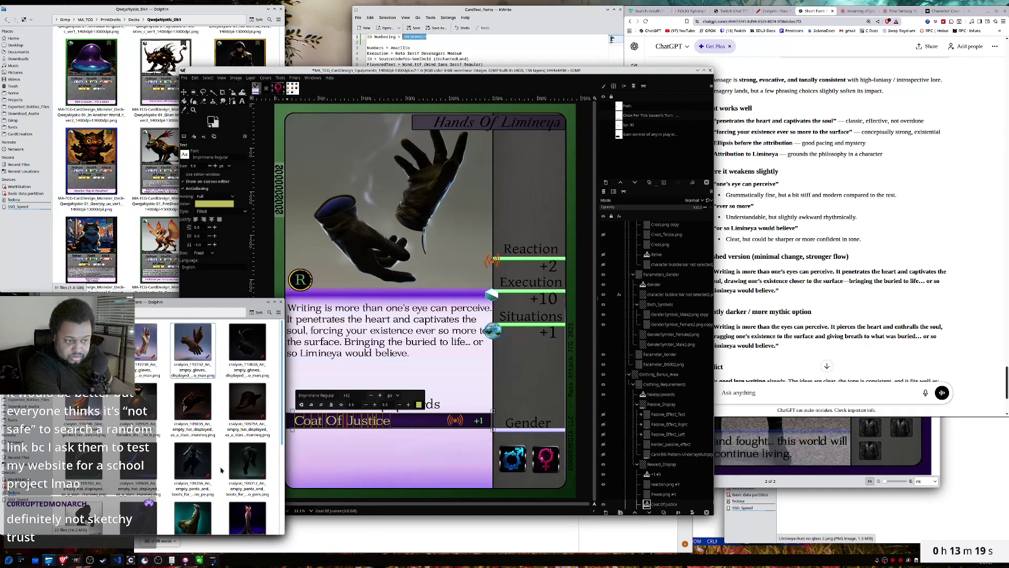
{"action": "scroll", "coordinate": [221, 470], "scroll_direction": "down", "scroll_amount": 1}
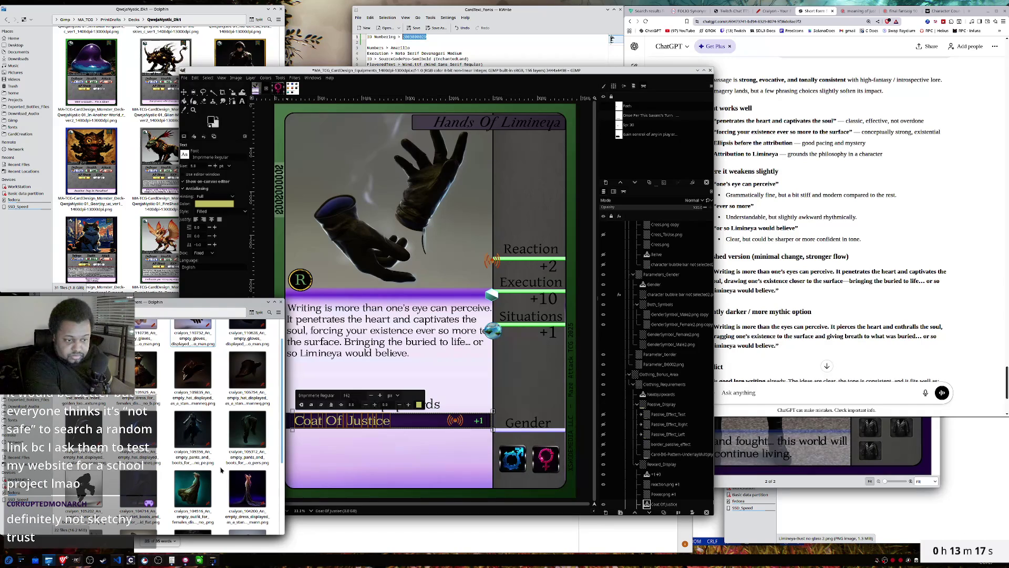
{"action": "scroll", "coordinate": [221, 470], "scroll_direction": "down", "scroll_amount": 3}
{"action": "scroll", "coordinate": [221, 470], "scroll_direction": "up", "scroll_amount": 2}
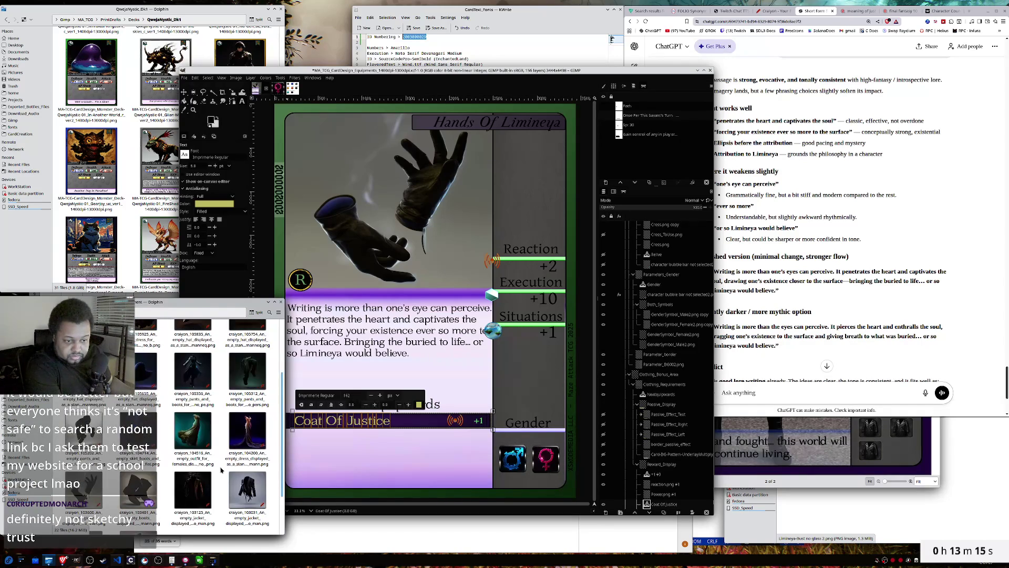
{"action": "scroll", "coordinate": [221, 469], "scroll_direction": "up", "scroll_amount": 2}
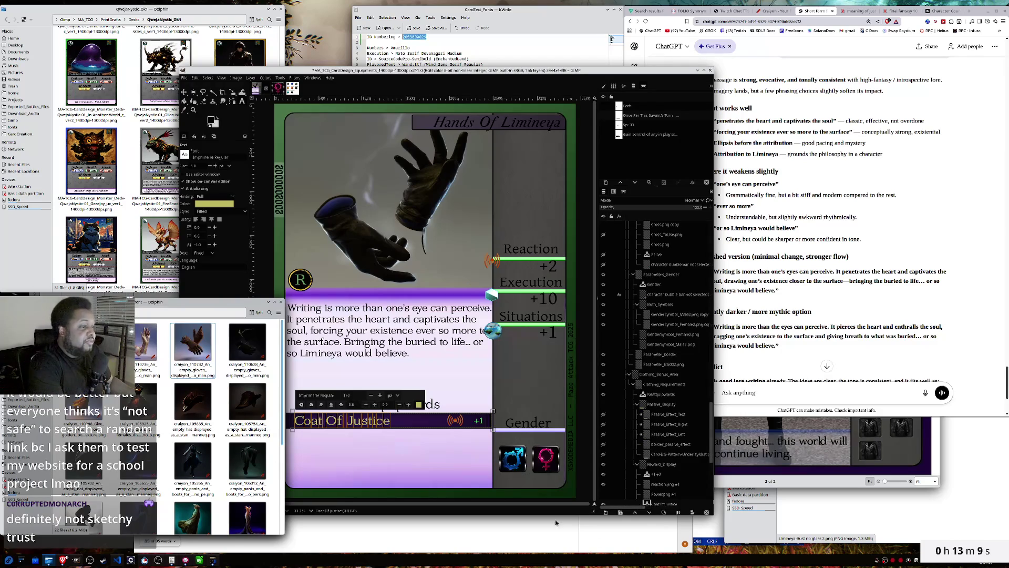
{"action": "left_click", "coordinate": [401, 420]}
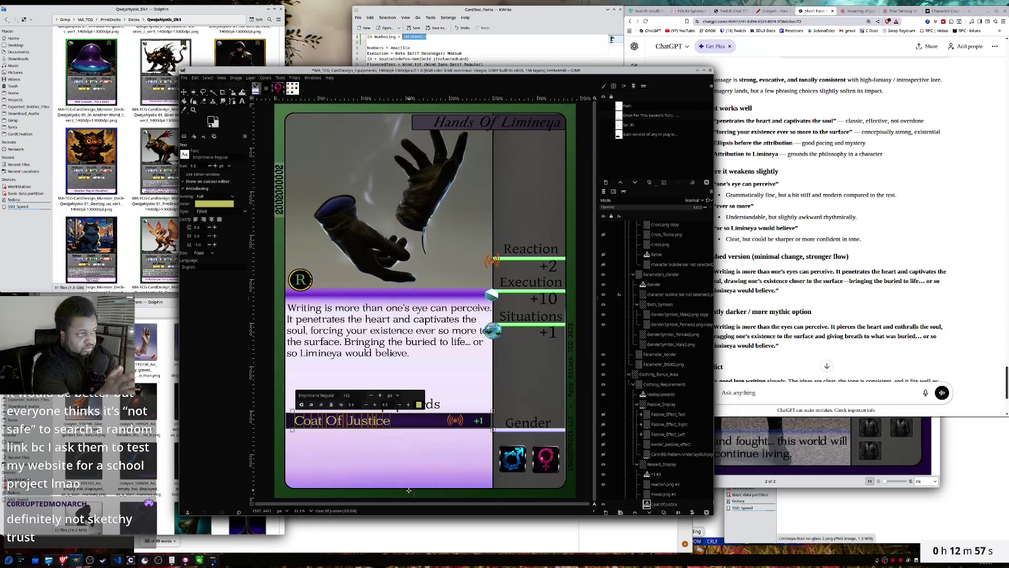
- Type 'Engineer's Insight' over the selected Coat Of Justice passive name
{"action": "type", "text": "Engin"}
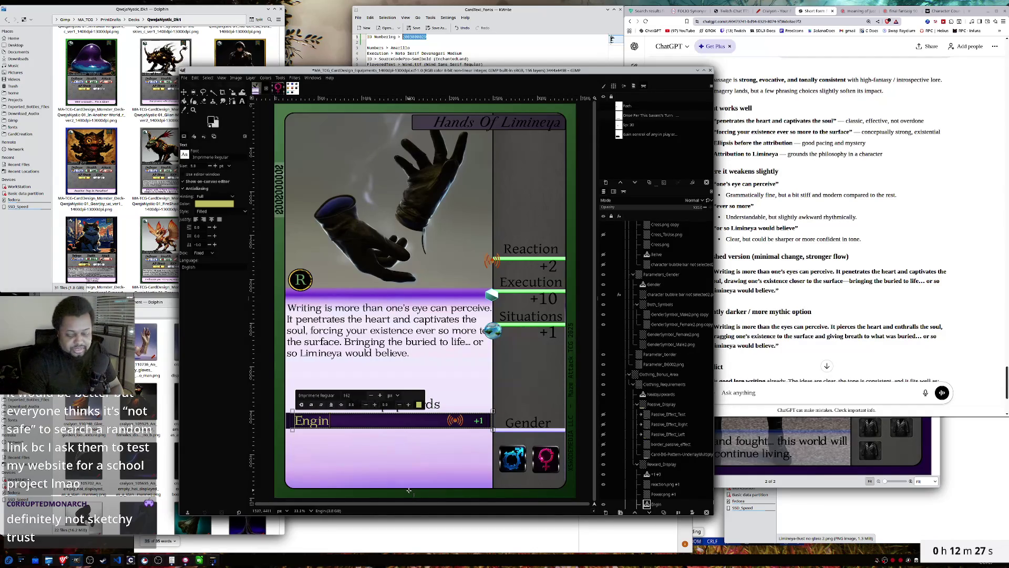
{"action": "type", "text": "eering"}
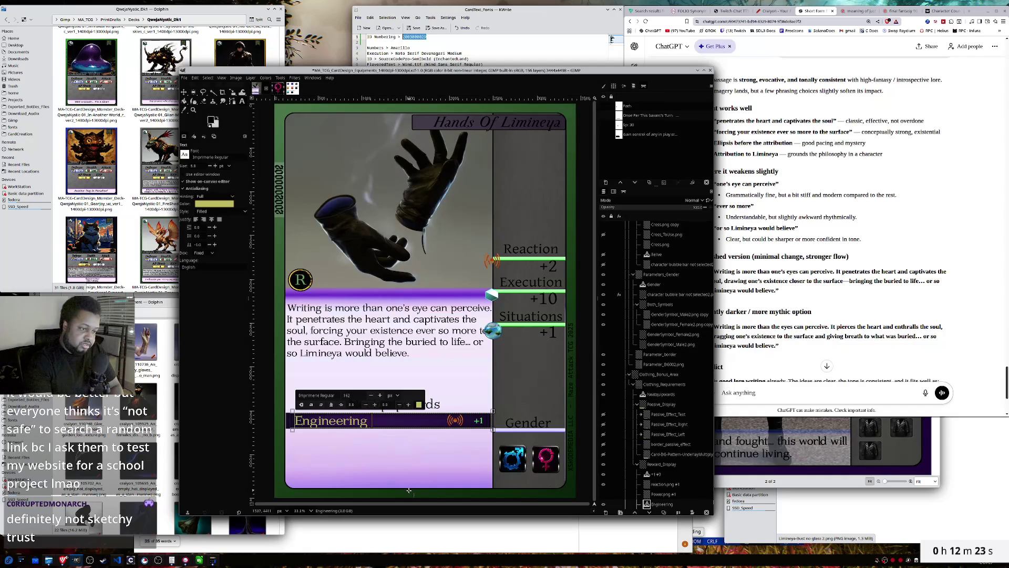
{"action": "key", "text": "BackSpace"}
{"action": "key", "text": "BackSpace"}
{"action": "key", "text": "BackSpace"}
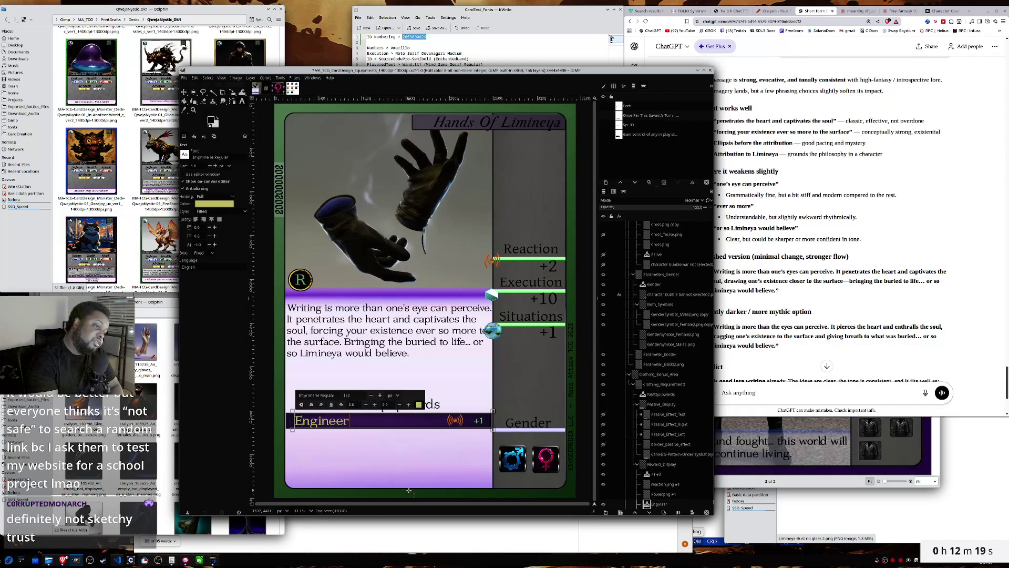
{"action": "type", "text": "s Insight"}
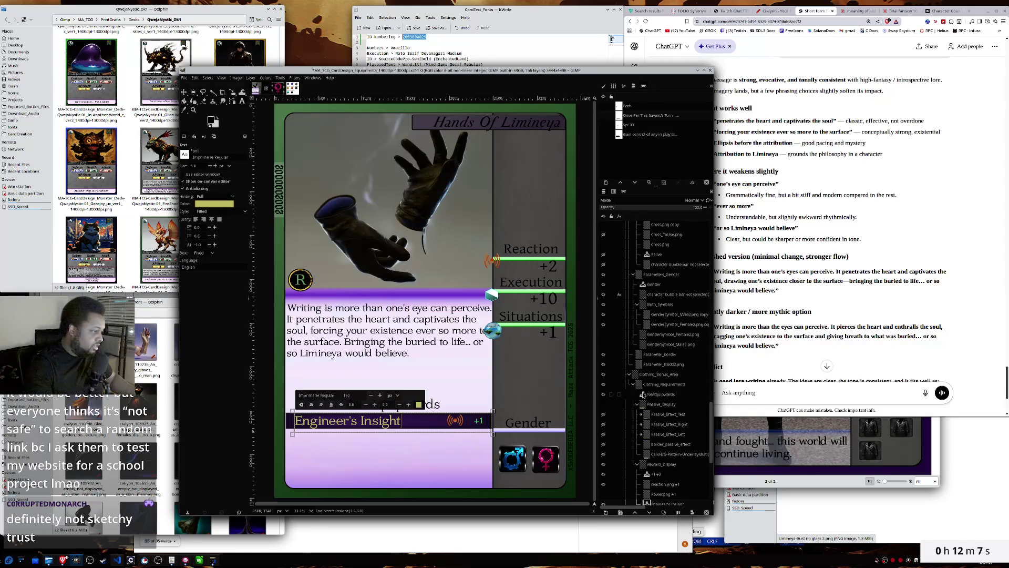
- Show the Passive_Display banners and narrow the Engineer's Insight text box
{"action": "left_click", "coordinate": [604, 404]}
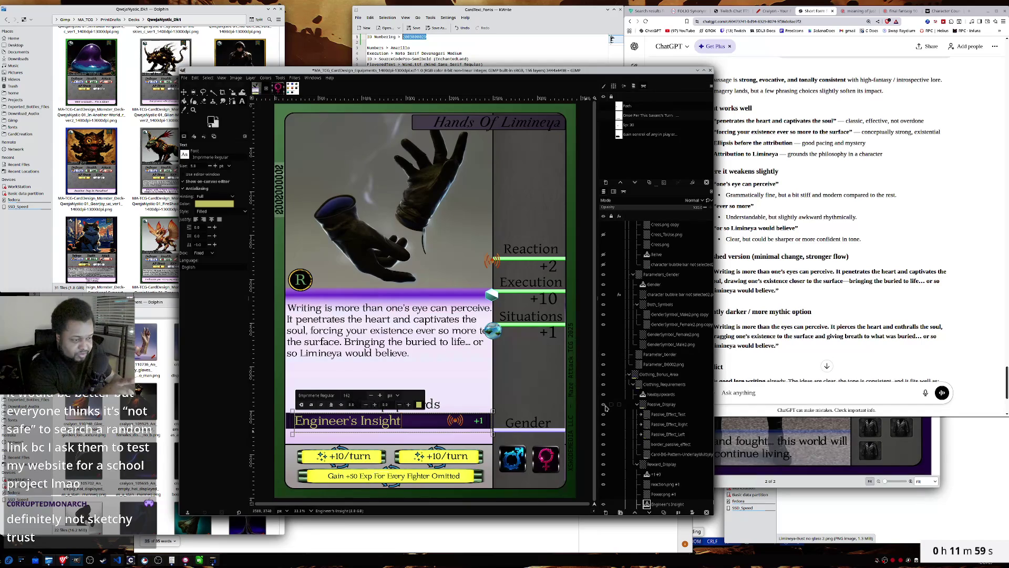
{"action": "mouse_move", "coordinate": [492, 423]}
{"action": "left_mouse_down"}
{"action": "mouse_move", "coordinate": [404, 424]}
{"action": "mouse_move", "coordinate": [416, 423]}
{"action": "left_mouse_up"}
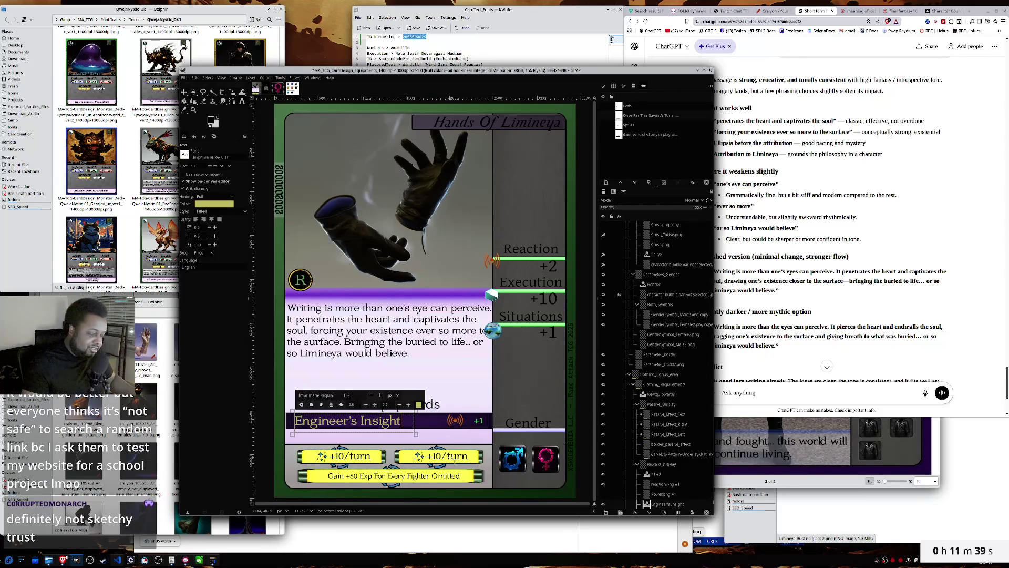
{"action": "scroll", "coordinate": [616, 417], "scroll_direction": "down", "scroll_amount": 3}
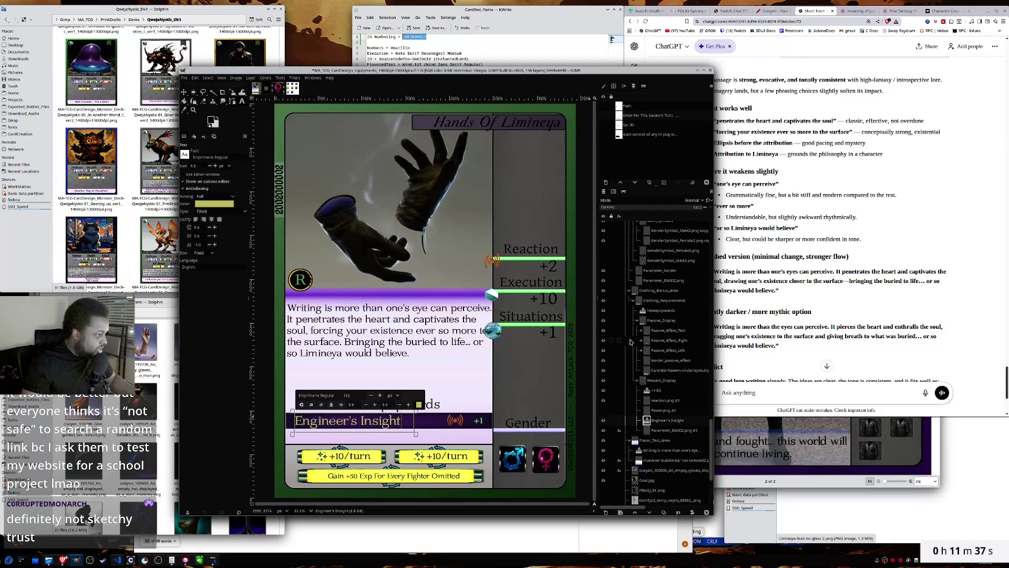
{"action": "right_click", "coordinate": [663, 333]}
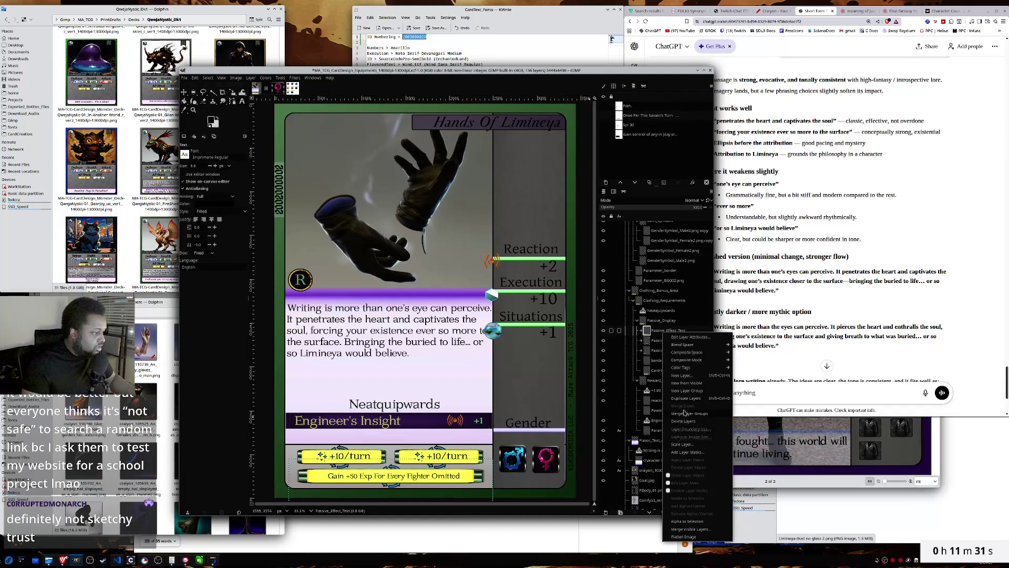
- Duplicate Passive_Effect_Text as Passive_Effect_Unlock, place it above Passive_Display, and collapse that group
{"action": "left_click", "coordinate": [684, 398]}
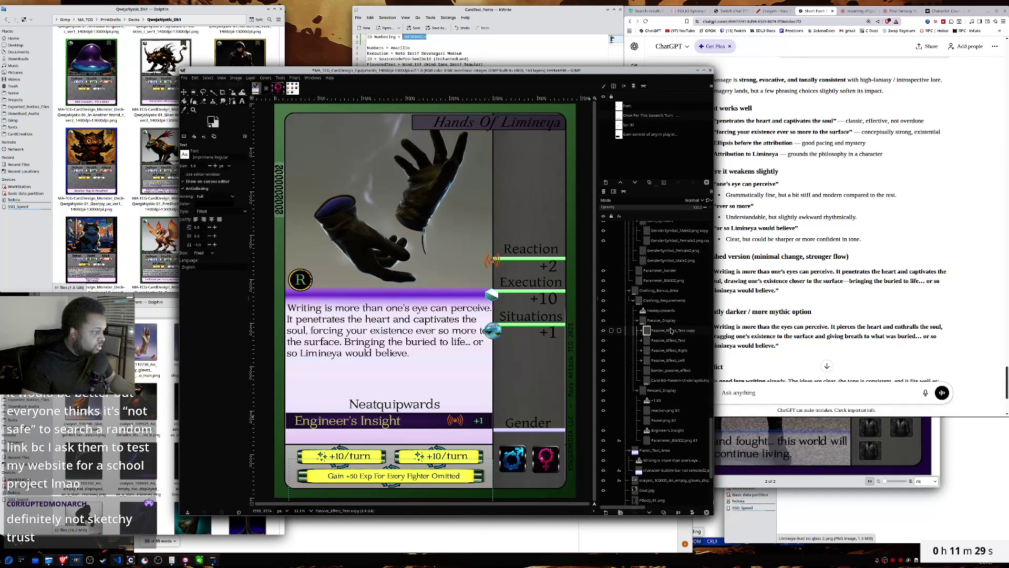
{"action": "double_click", "coordinate": [670, 330]}
{"action": "key", "text": "BackSpace"}
{"action": "key", "text": "BackSpace"}
{"action": "key", "text": "BackSpace"}
{"action": "key", "text": "BackSpace"}
{"action": "key", "text": "BackSpace"}
{"action": "key", "text": "BackSpace"}
{"action": "type", "text": "Unilock"}
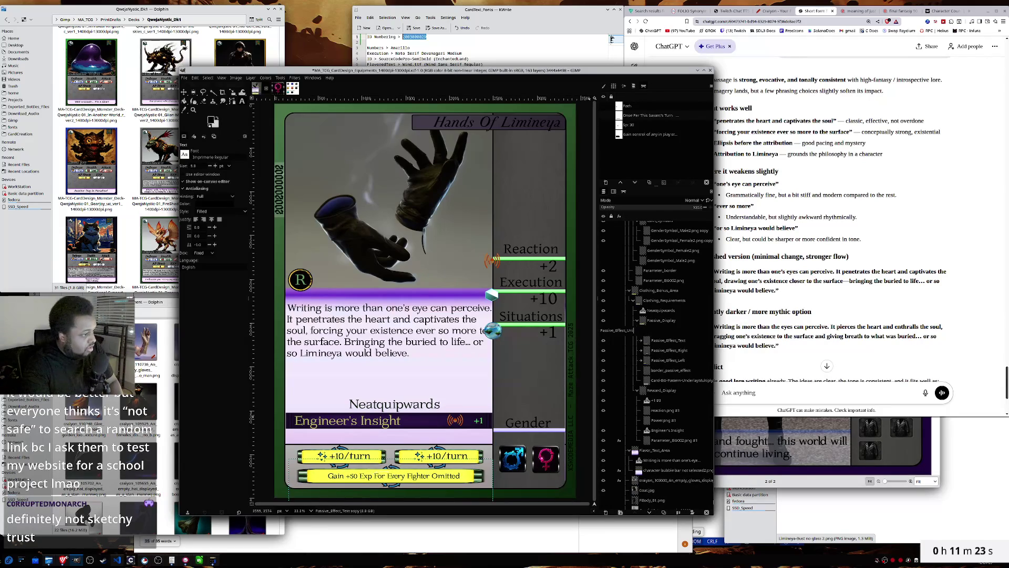
{"action": "key", "text": "Return"}
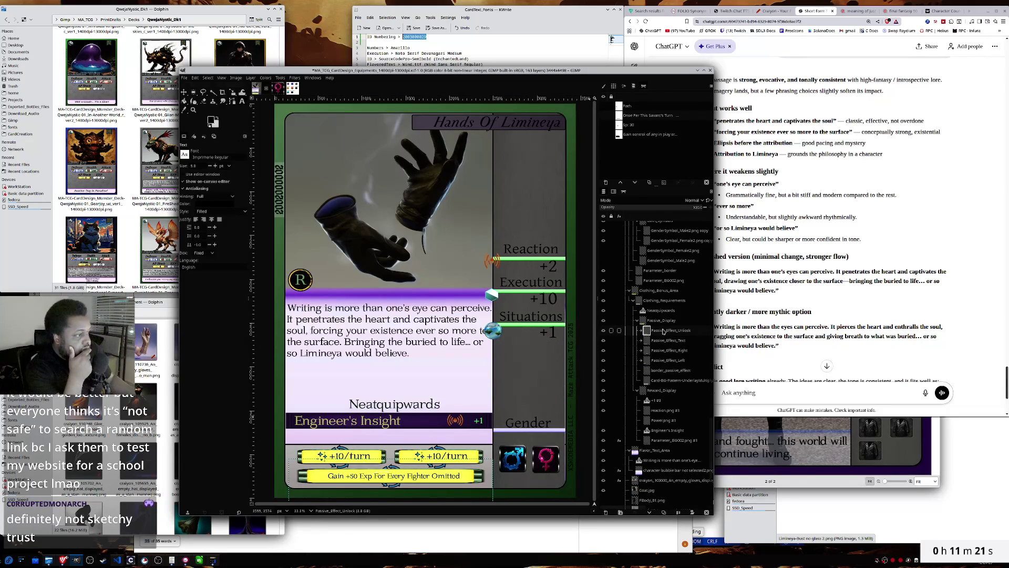
{"action": "scroll", "coordinate": [659, 336], "scroll_direction": "up", "scroll_amount": 2}
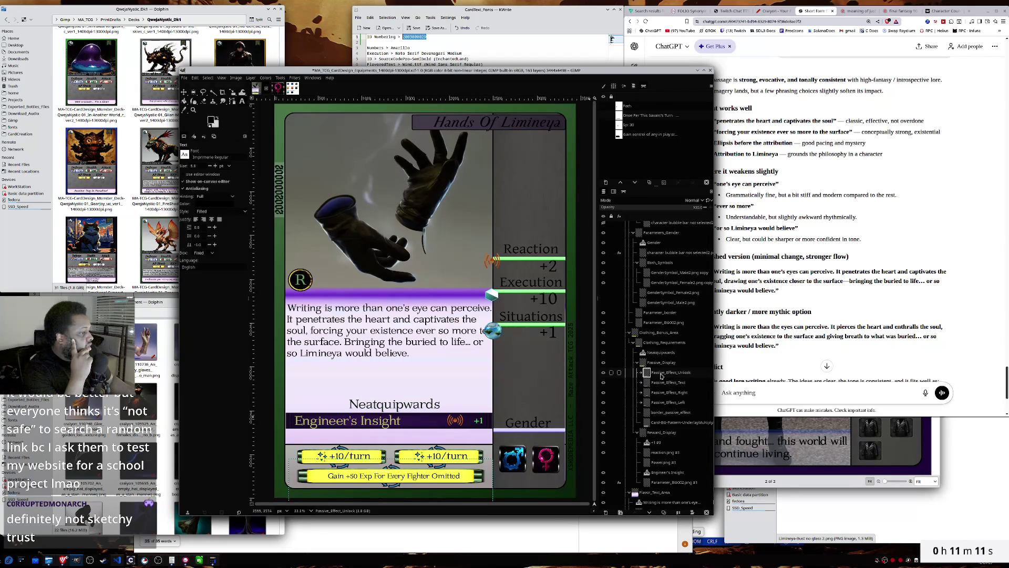
{"action": "left_click_drag", "start_coordinate": [661, 376], "coordinate": [646, 367]}
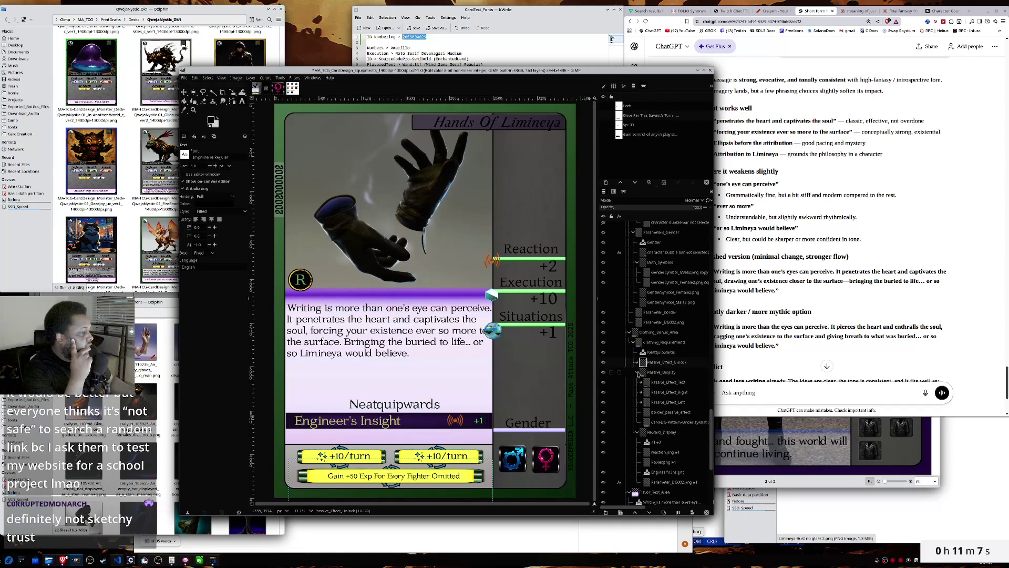
{"action": "left_click", "coordinate": [637, 372]}
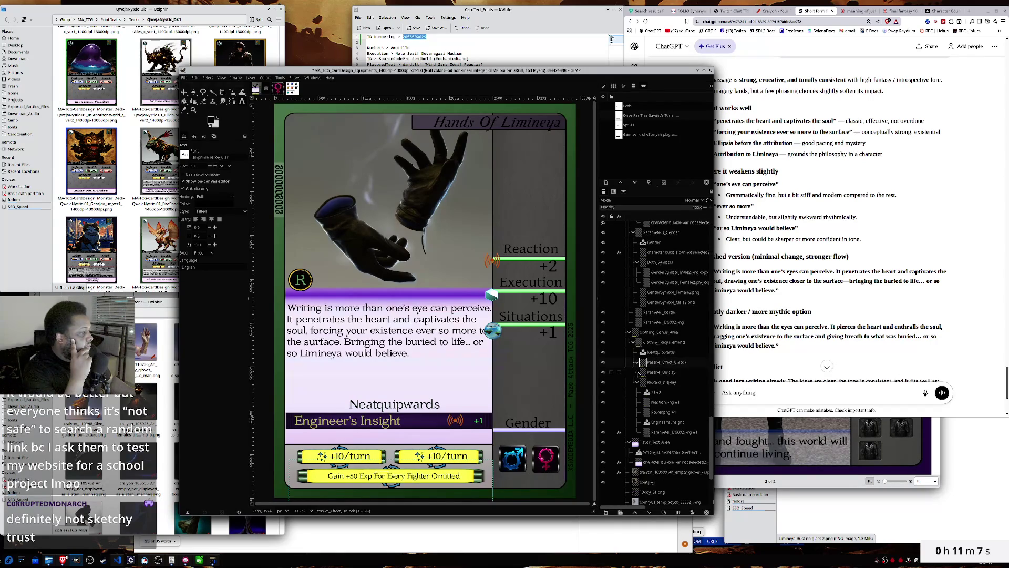
- Turn off Passive_Display, keep Passive_Effect_Unlock's Gain +50 Exp bar visible, and select its text layer
{"action": "left_click", "coordinate": [604, 373]}
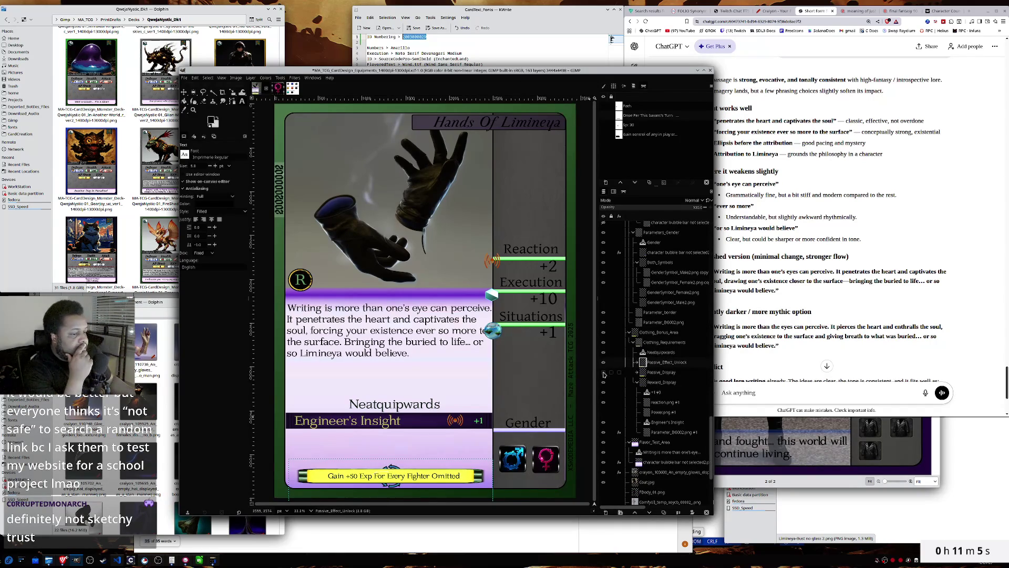
{"action": "left_click", "coordinate": [638, 362]}
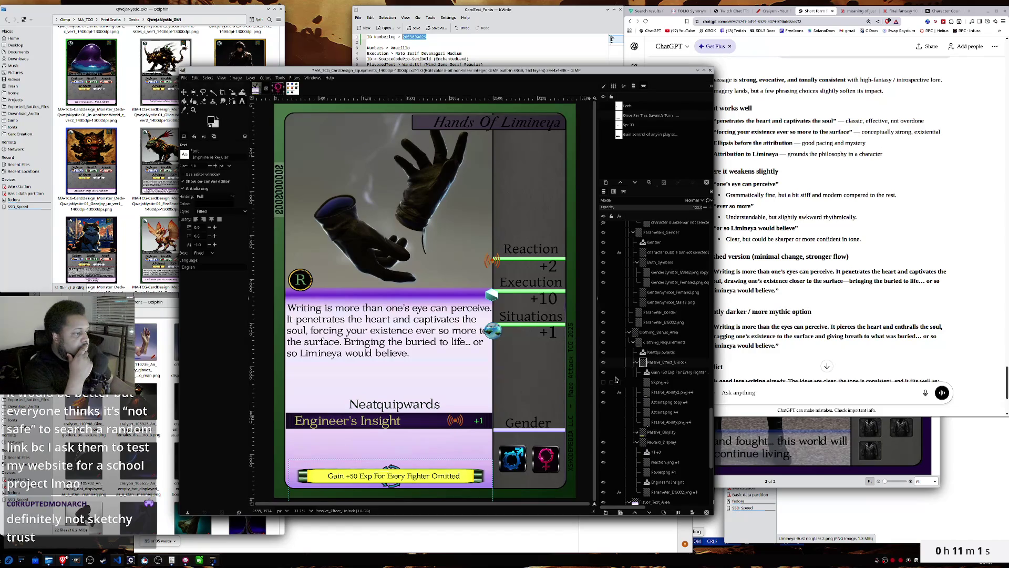
{"action": "left_click", "coordinate": [676, 383]}
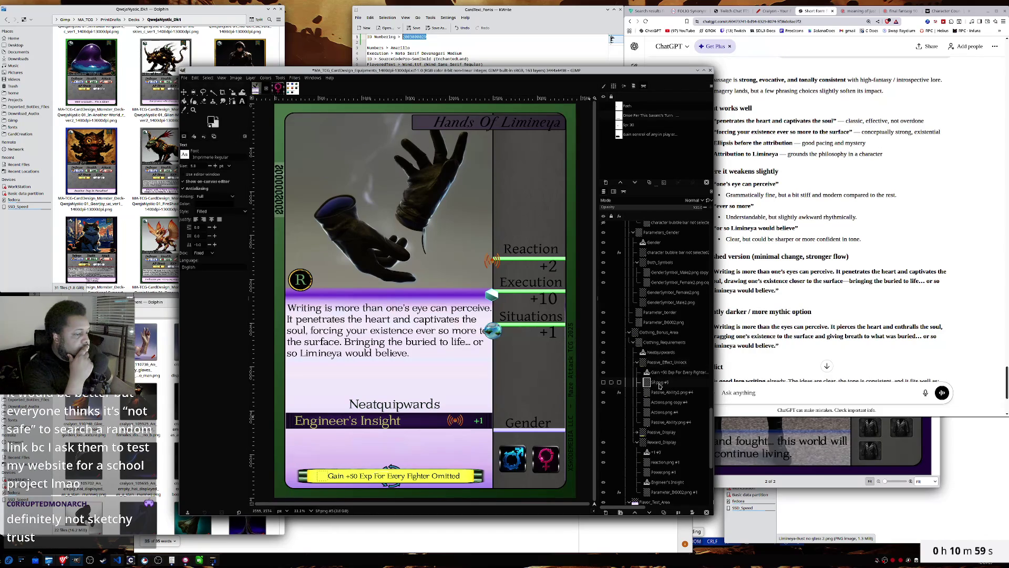
{"action": "left_click", "coordinate": [604, 372]}
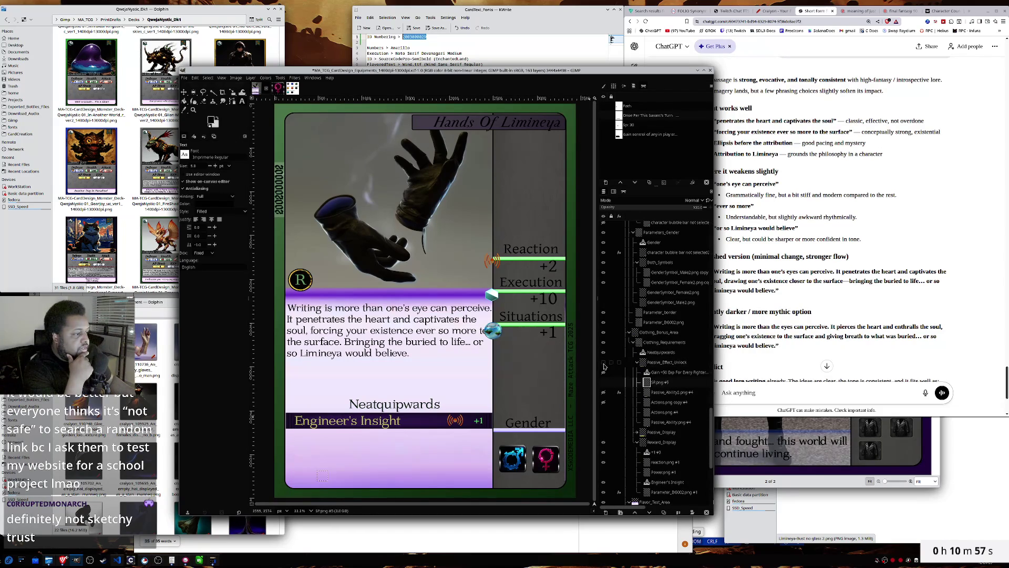
{"action": "left_click", "coordinate": [603, 432]}
{"action": "left_click", "coordinate": [604, 433]}
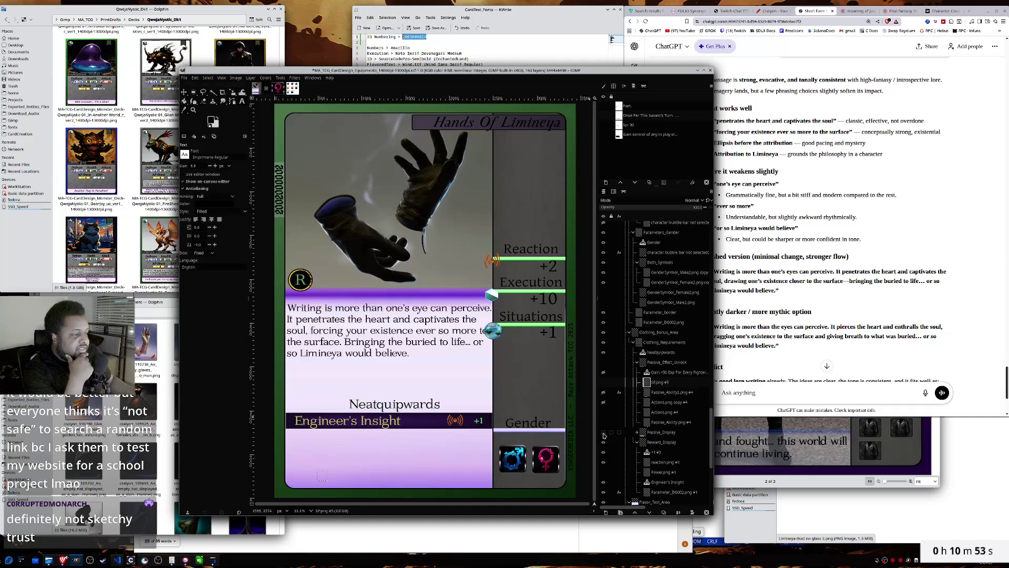
{"action": "left_click", "coordinate": [604, 362]}
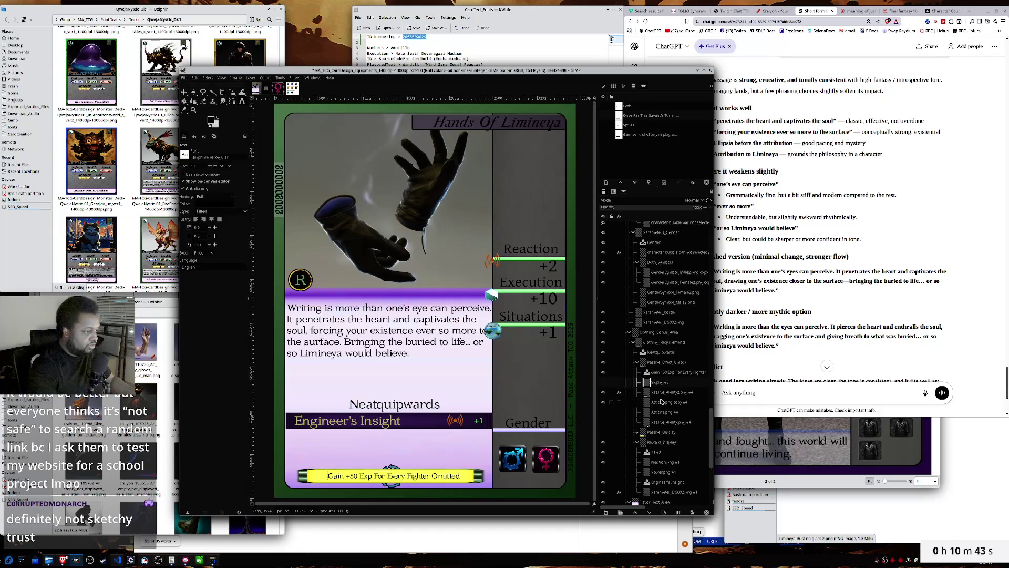
{"action": "left_click", "coordinate": [663, 373]}
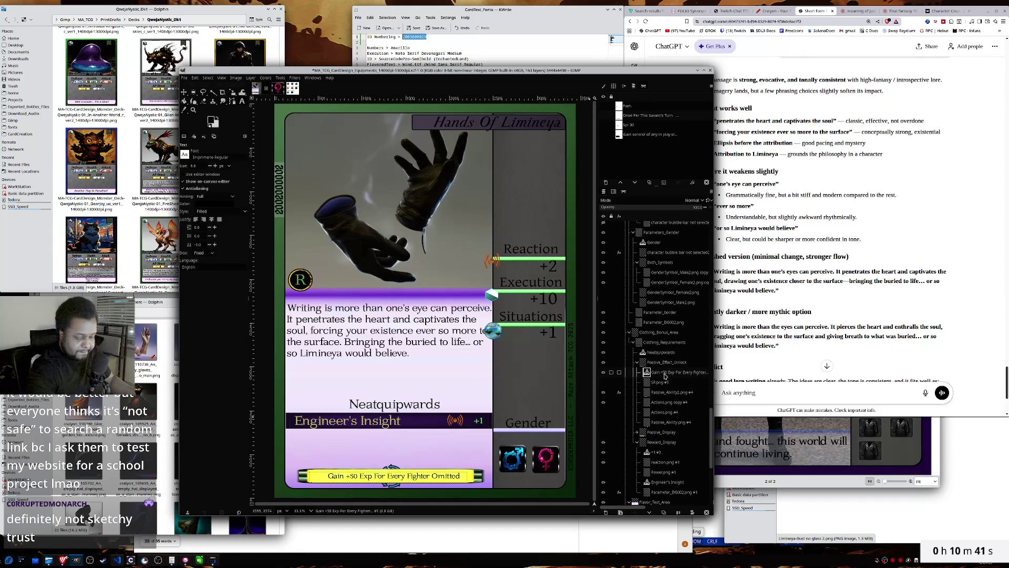
- Replace the yellow bar's 'Gain +50 Exp' text with 'Unlock Passive Effect' and select the bar layer
{"action": "left_click", "coordinate": [460, 477]}
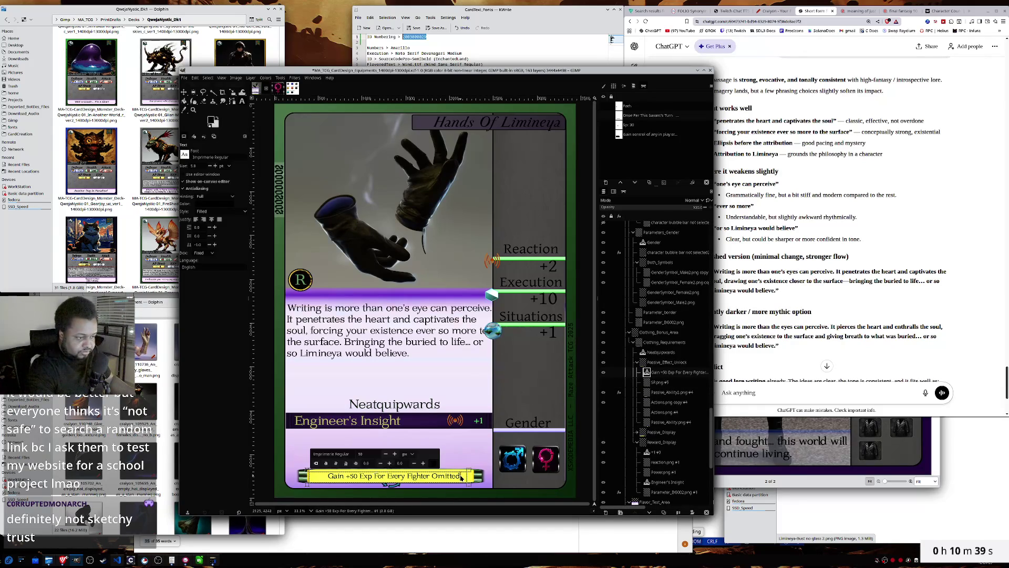
{"action": "key", "text": "ctrl+a"}
{"action": "type", "text": "U"}
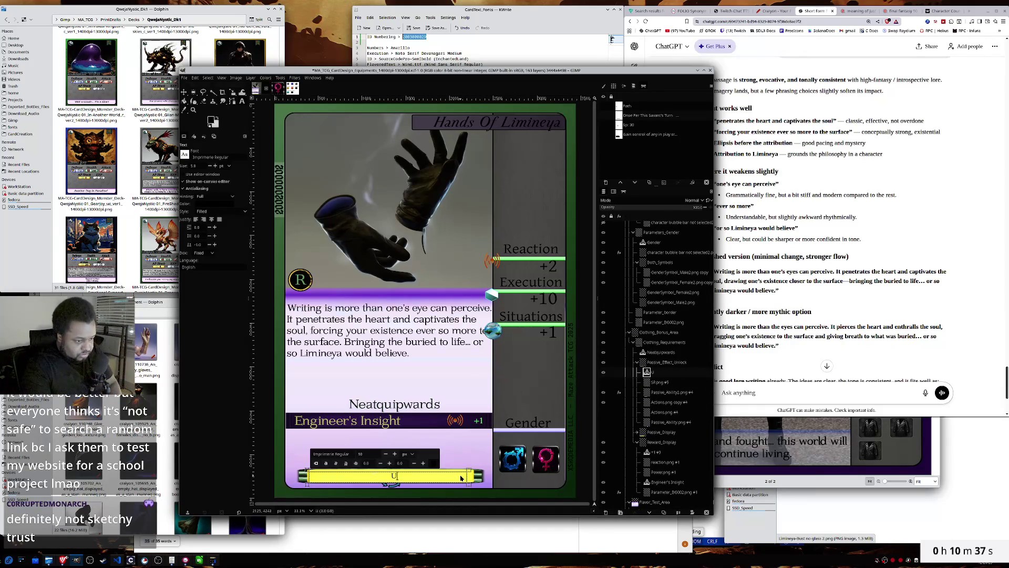
{"action": "type", "text": "nlock Passive"}
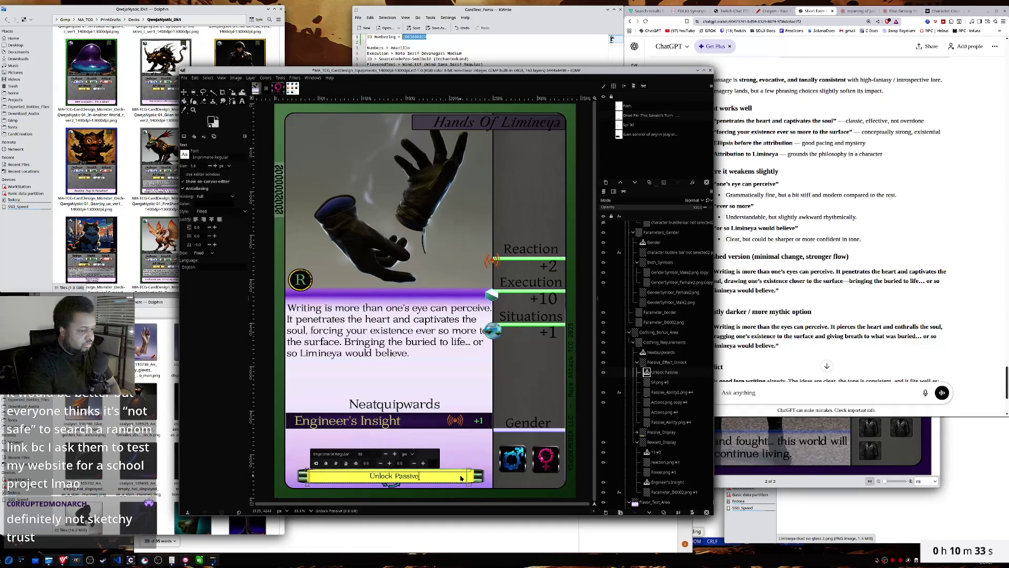
{"action": "type", "text": " Effect"}
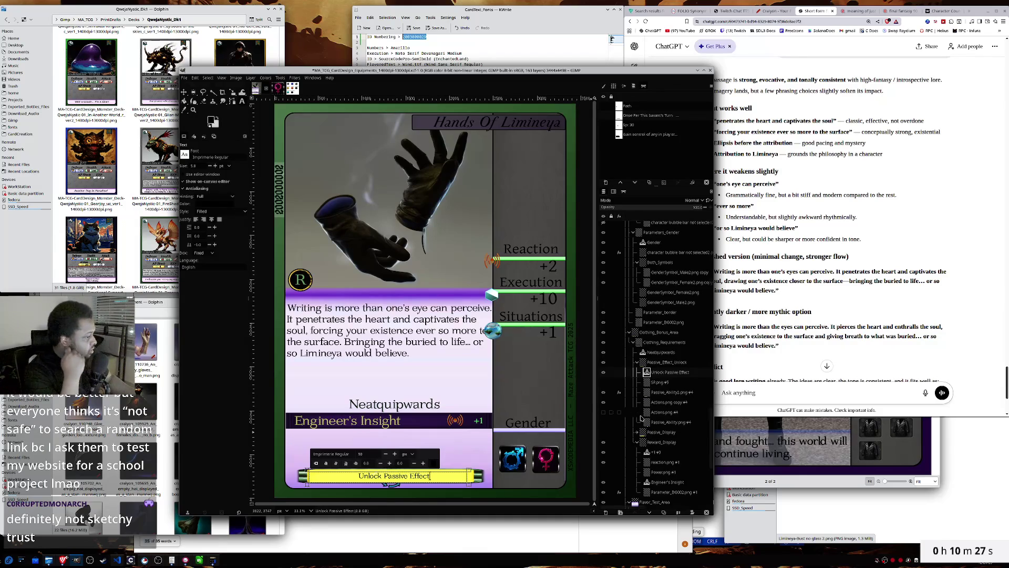
{"action": "left_click", "coordinate": [665, 393]}
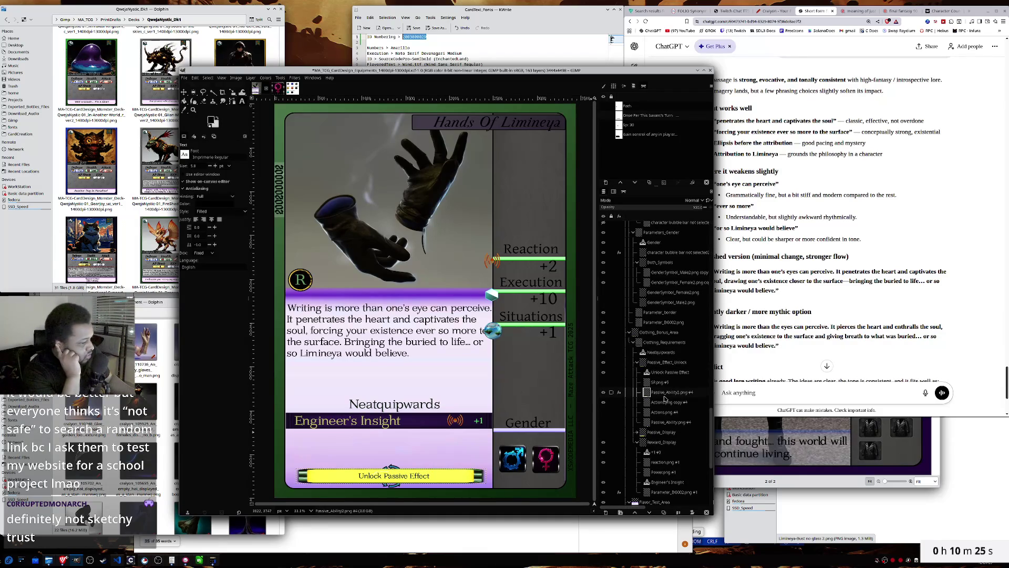
{"action": "key", "text": "shift+s"}
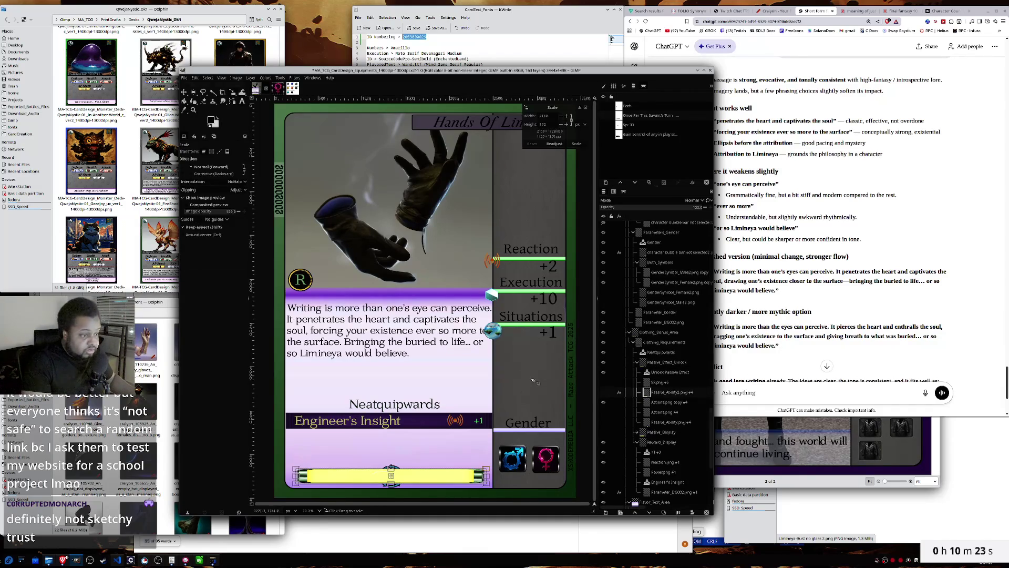
- Unchain the scale ratio and make the yellow bar noticeably narrower
{"action": "left_click", "coordinate": [572, 120]}
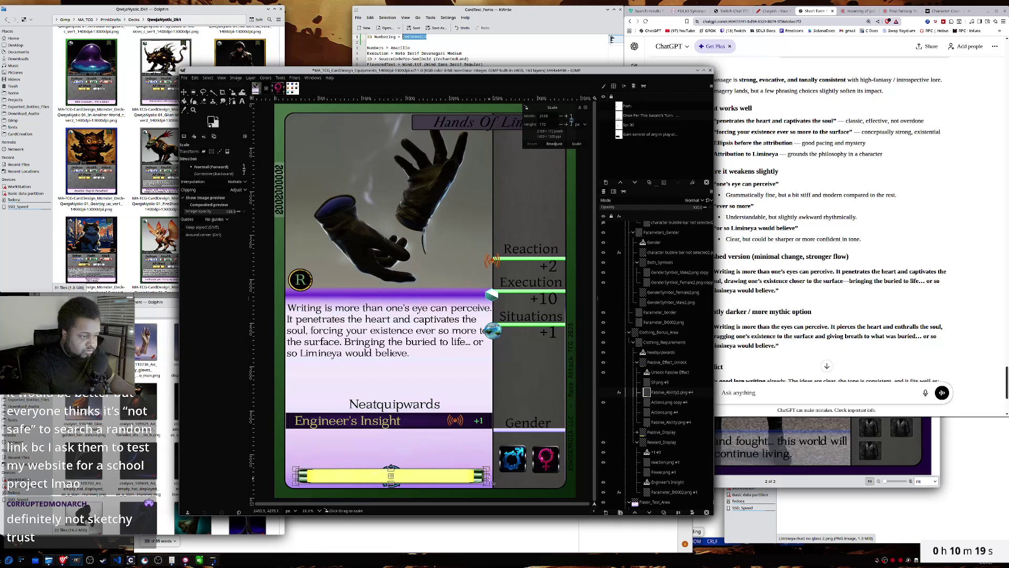
{"action": "mouse_move", "coordinate": [489, 478]}
{"action": "left_mouse_down"}
{"action": "mouse_move", "coordinate": [346, 478]}
{"action": "mouse_move", "coordinate": [387, 476]}
{"action": "mouse_move", "coordinate": [376, 475]}
{"action": "left_mouse_up"}
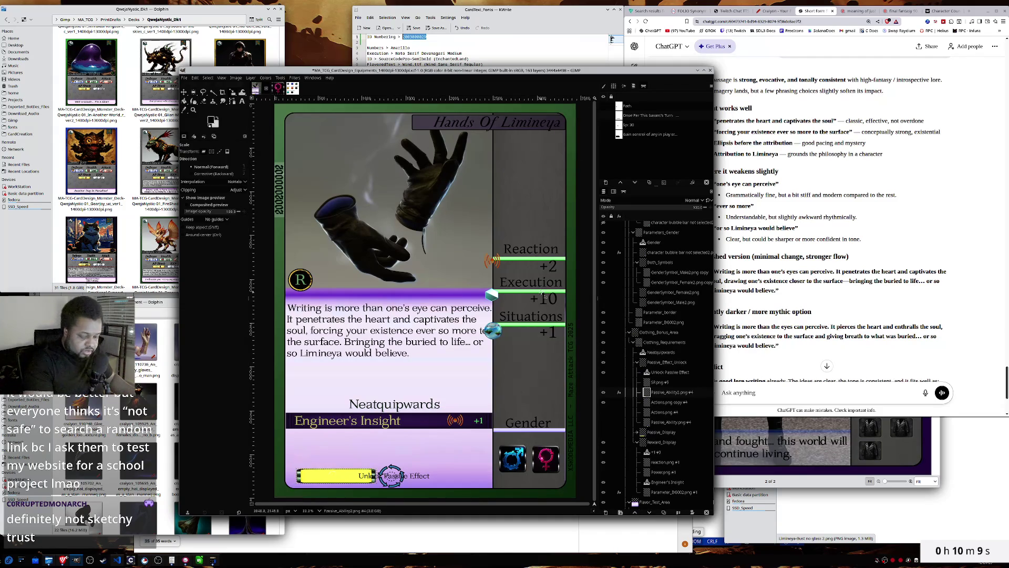
{"action": "key", "text": "m"}
- Shorten the label to a left-aligned, single-line 'Unlock Effect' and narrow its text box
{"action": "left_click", "coordinate": [660, 372]}
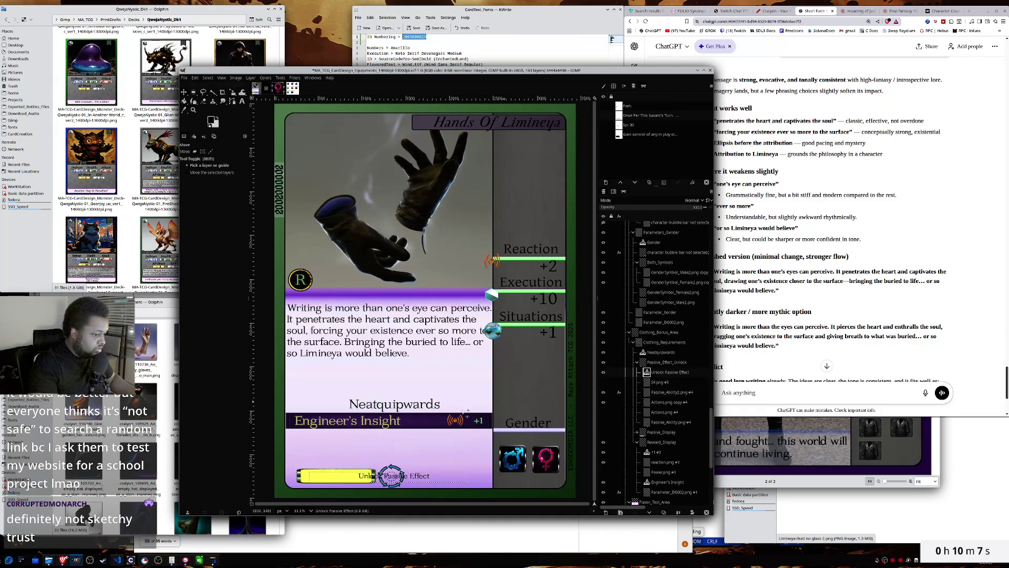
{"action": "key", "text": "t"}
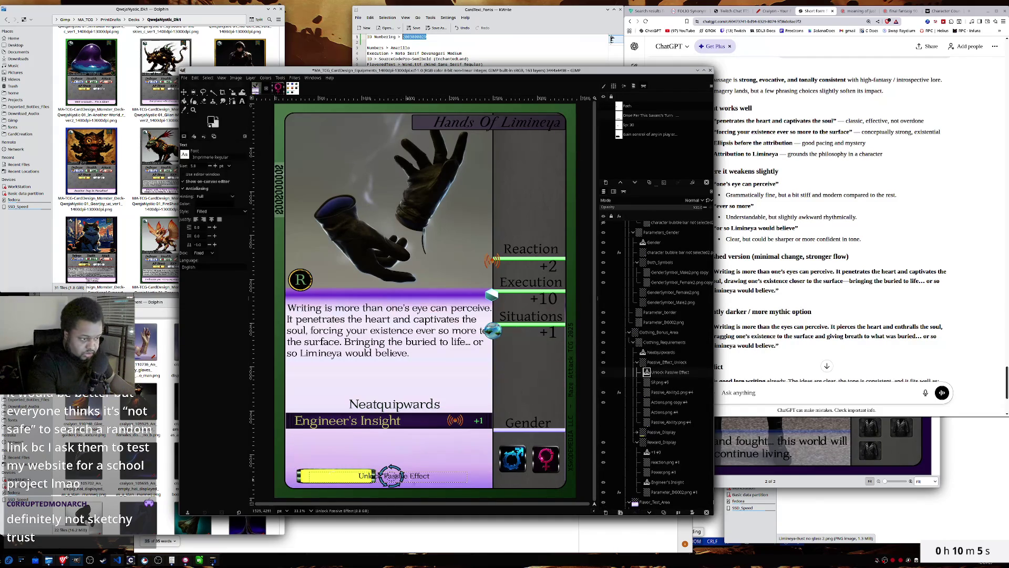
{"action": "left_click", "coordinate": [428, 477]}
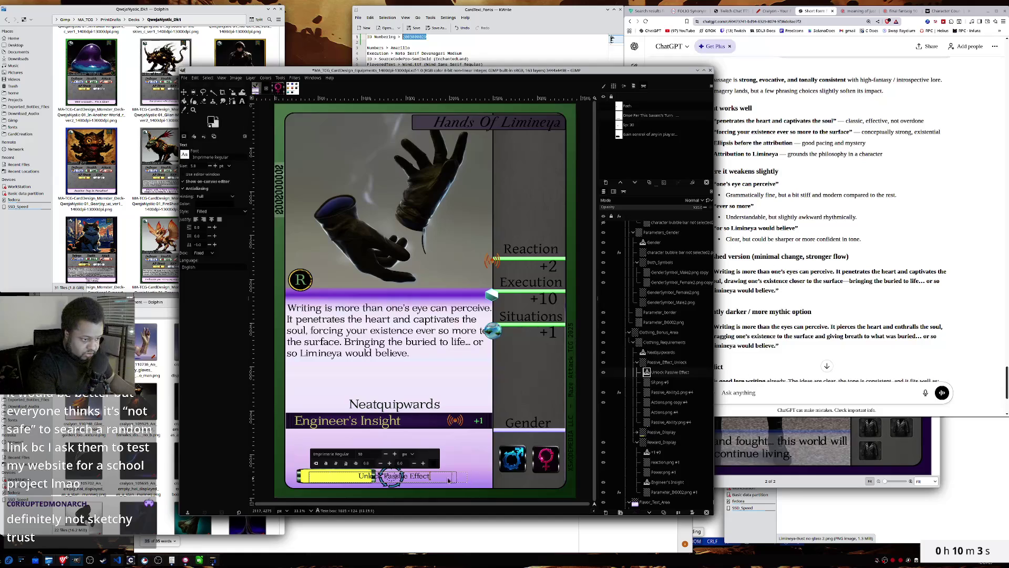
{"action": "key", "text": "ctrl+z"}
{"action": "left_click", "coordinate": [307, 478]}
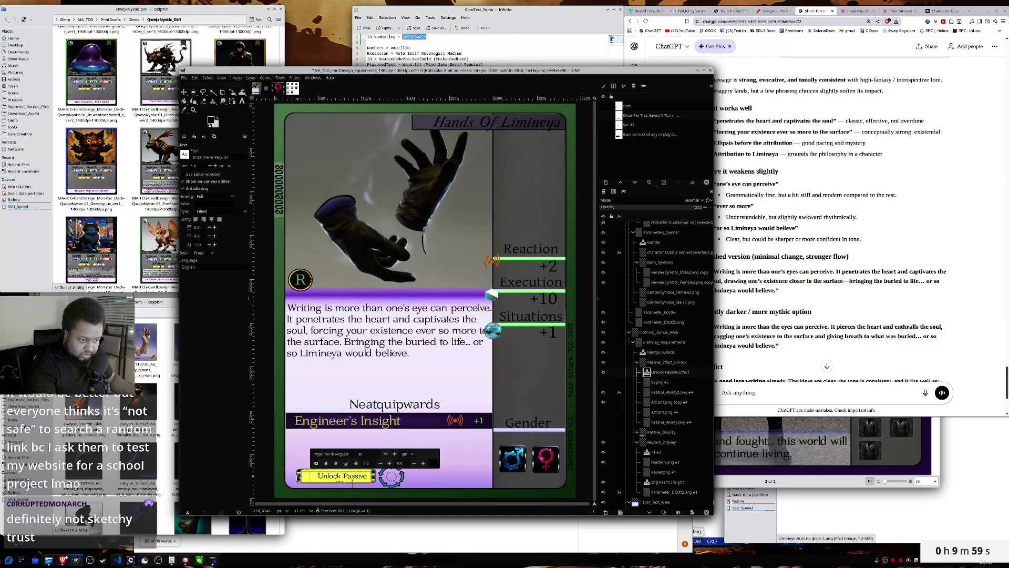
{"action": "key", "text": "BackSpace"}
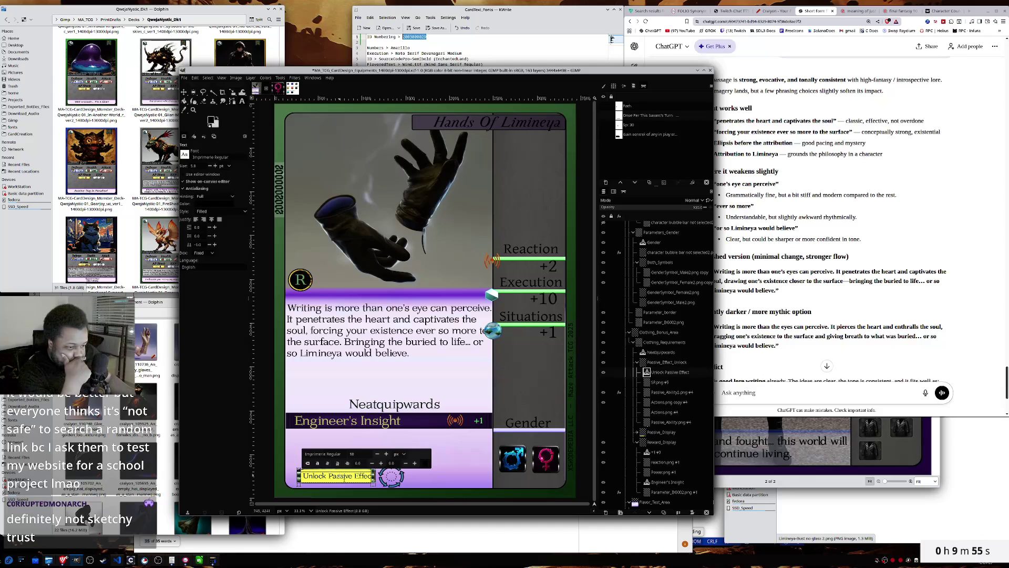
{"action": "double_click", "coordinate": [340, 477]}
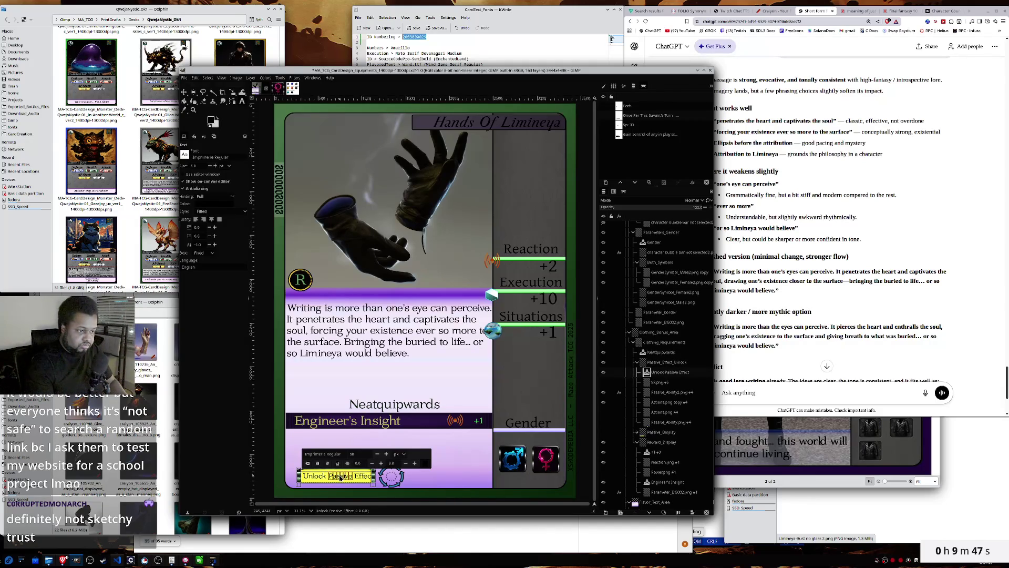
{"action": "key", "text": "BackSpace"}
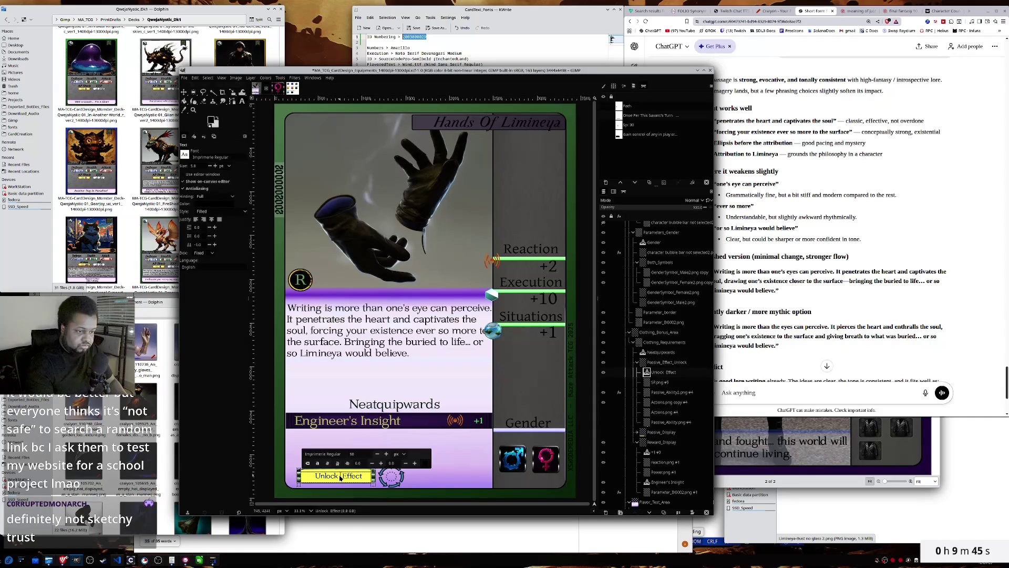
{"action": "key", "text": "Delete"}
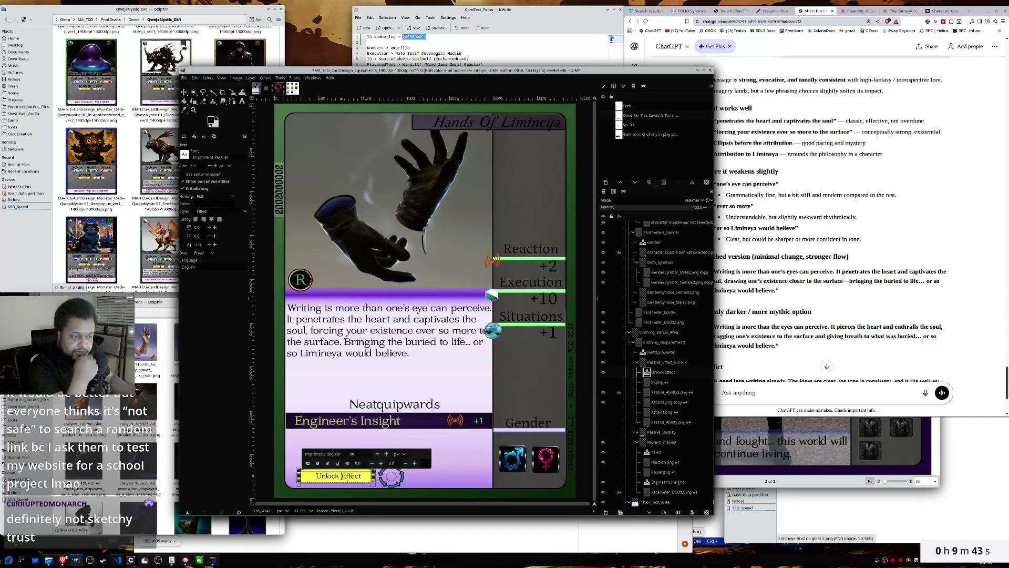
{"action": "left_click_drag", "start_coordinate": [375, 477], "coordinate": [370, 477]}
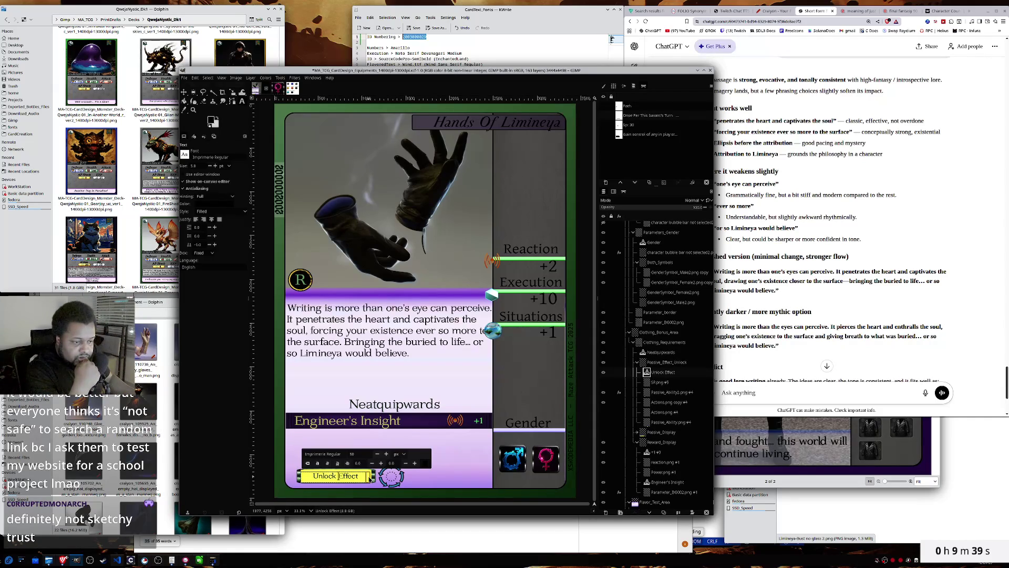
- Move the Passive_Effect_Unlock group up and right beside Engineer's Insight
{"action": "left_click", "coordinate": [663, 362]}
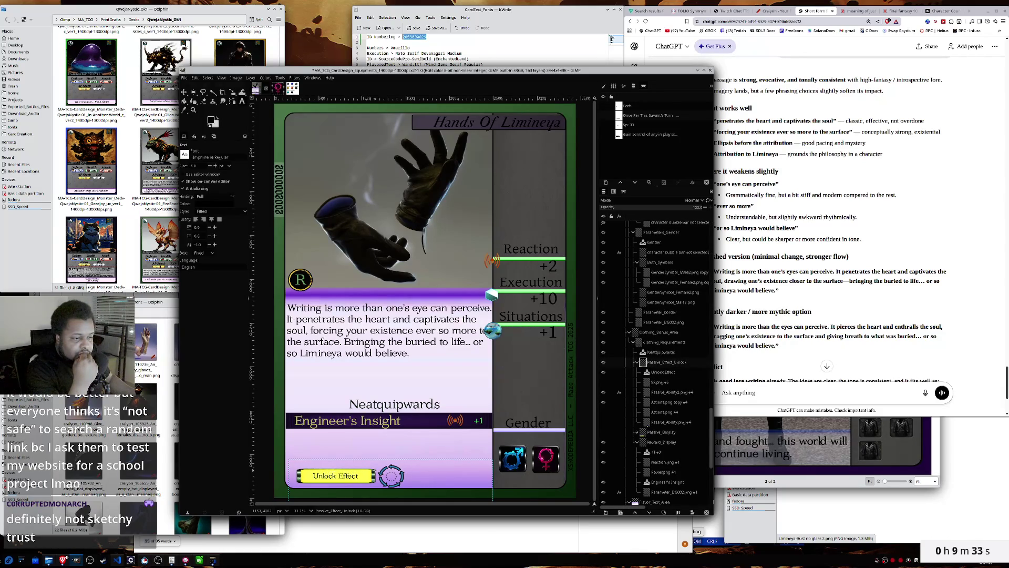
{"action": "key", "text": "m"}
{"action": "left_click_drag", "start_coordinate": [376, 476], "coordinate": [487, 420]}
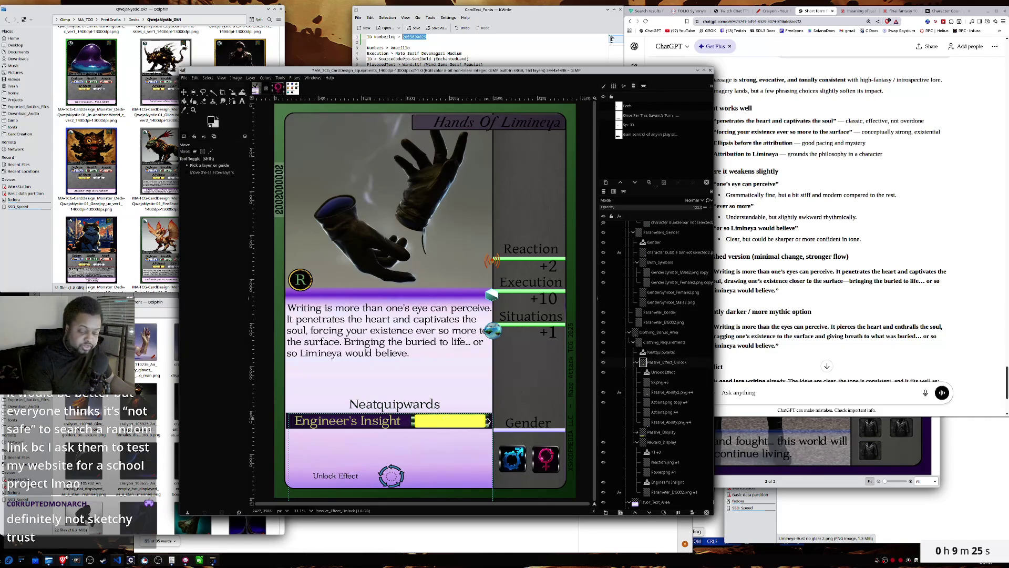
{"action": "key", "text": "shift+s"}
{"action": "left_click", "coordinate": [519, 144]}
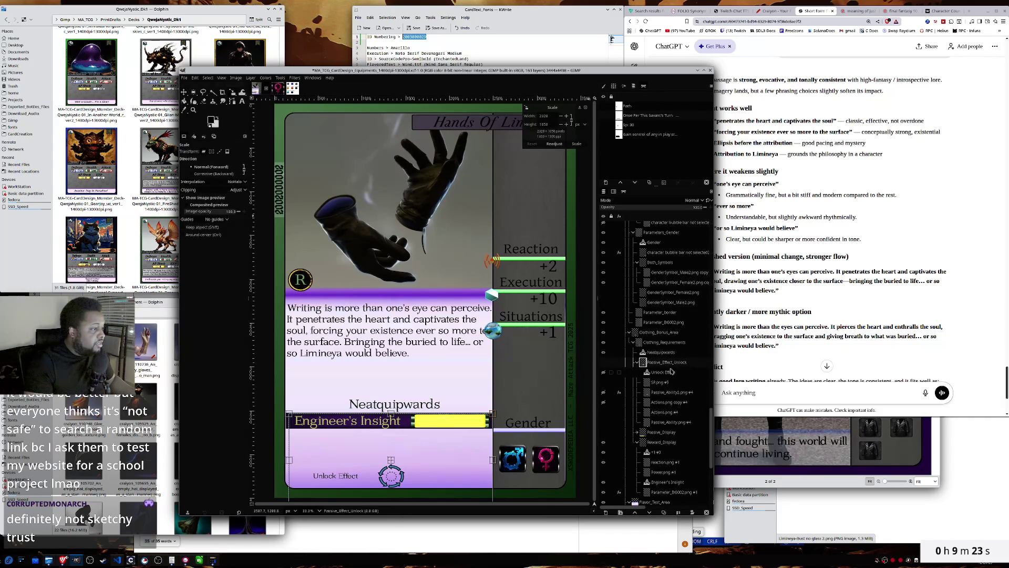
{"action": "left_click", "coordinate": [585, 108]}
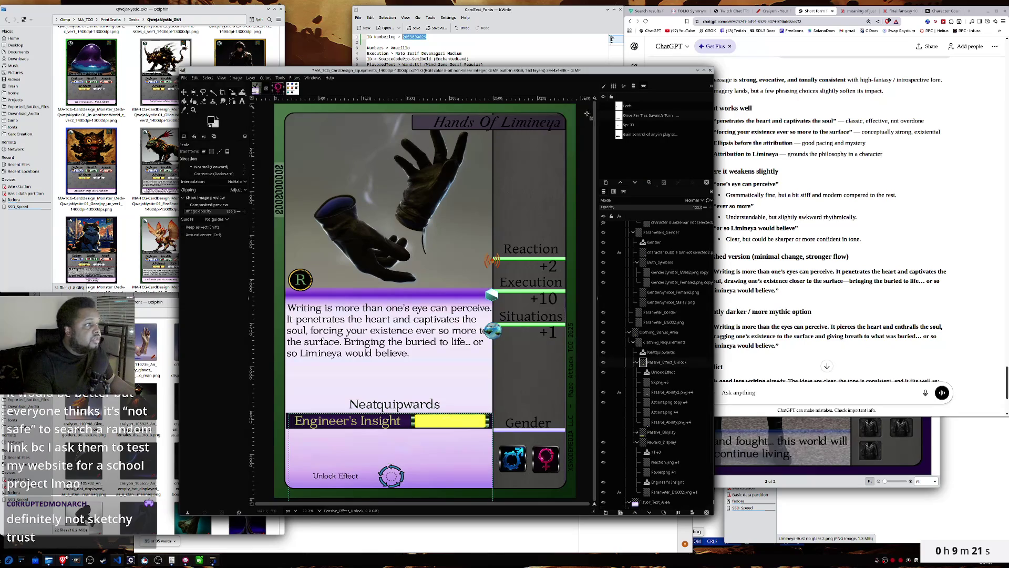
- Shorten the yellow bar Passive_Ability2.png #4 from its left end and nudge it up slightly
{"action": "left_click", "coordinate": [660, 372]}
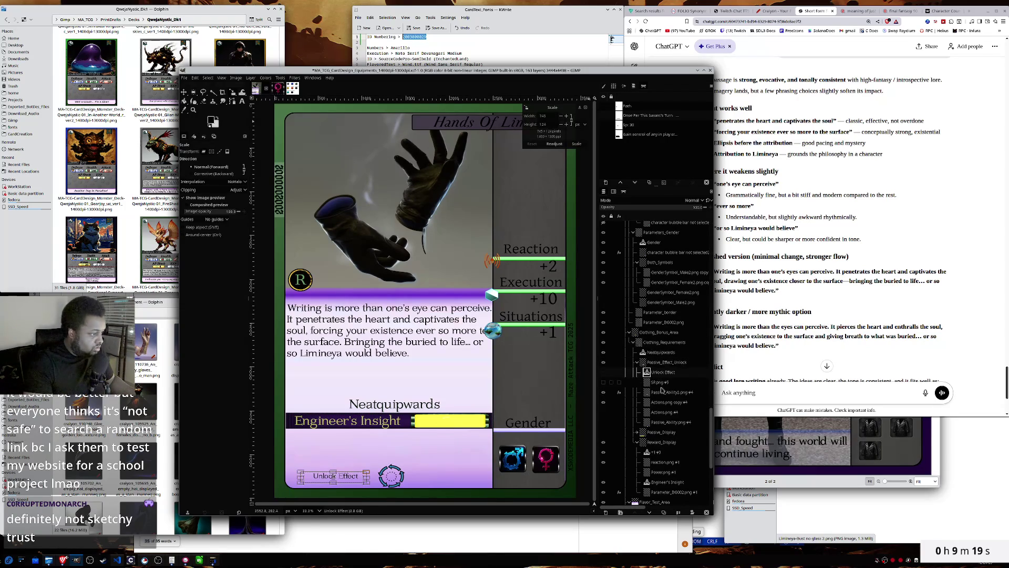
{"action": "left_click", "coordinate": [662, 393]}
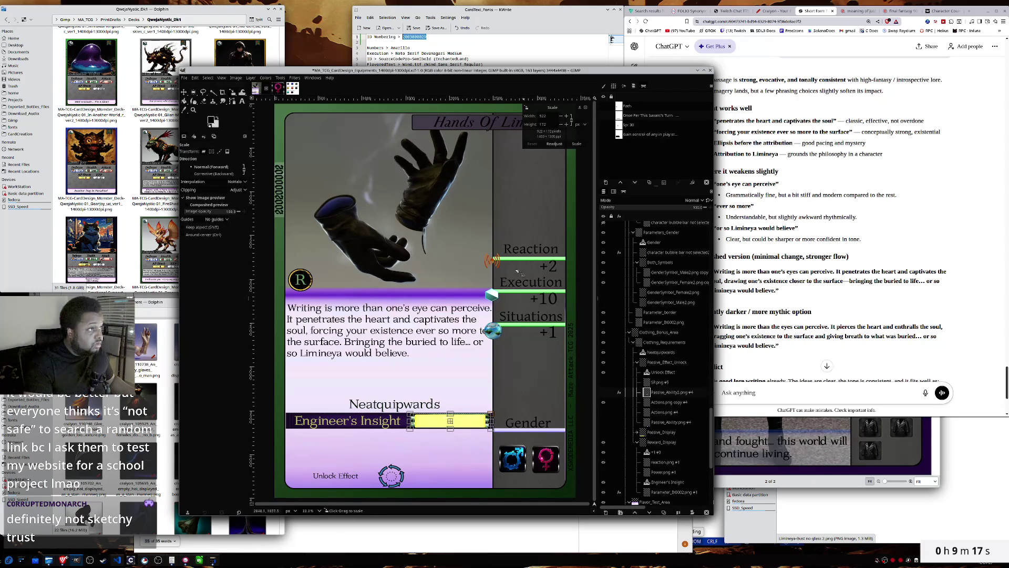
{"action": "left_click_drag", "start_coordinate": [410, 421], "coordinate": [456, 417]}
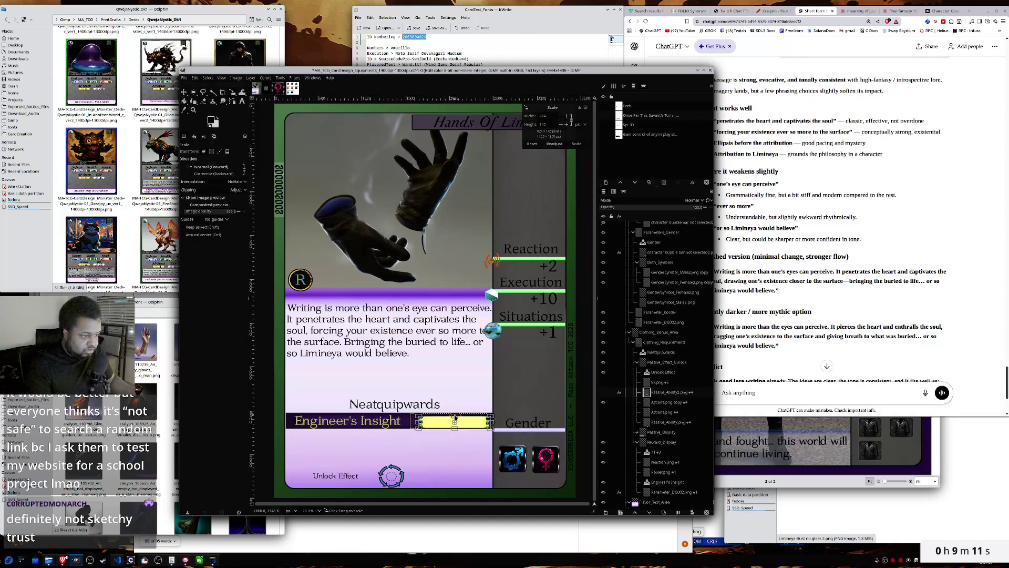
{"action": "left_click", "coordinate": [576, 144]}
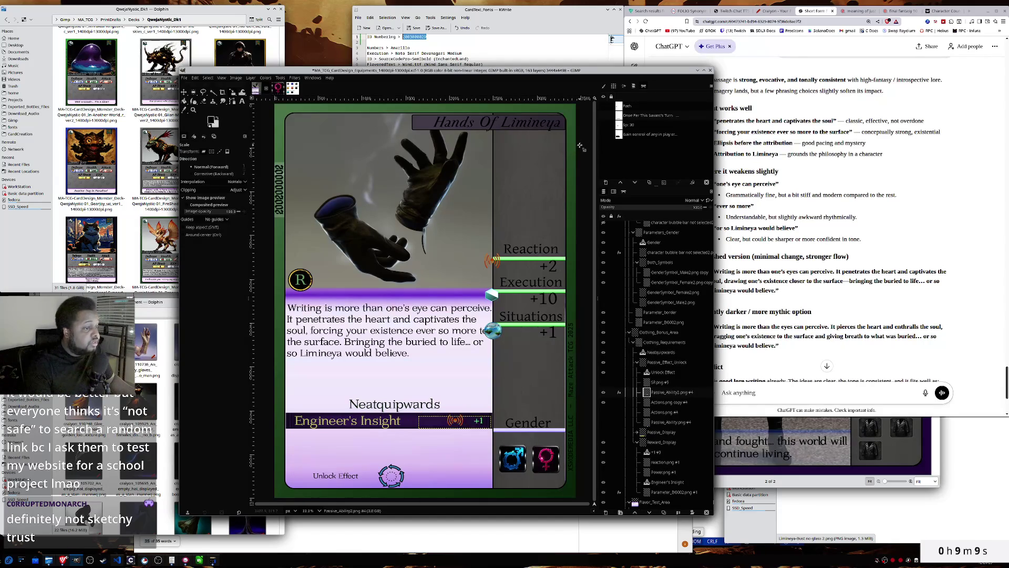
{"action": "key", "text": "m"}
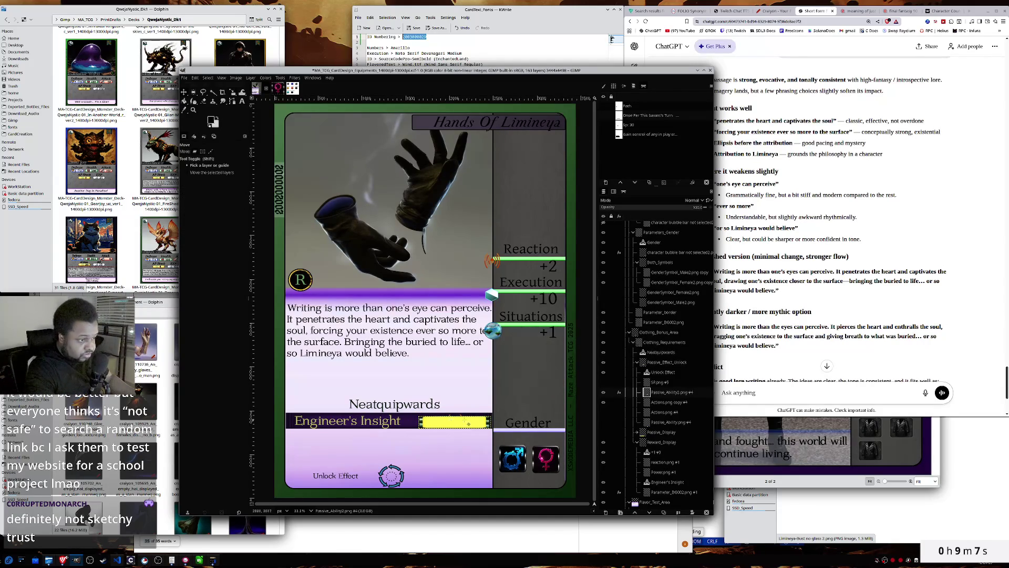
{"action": "left_click_drag", "start_coordinate": [488, 422], "coordinate": [487, 421]}
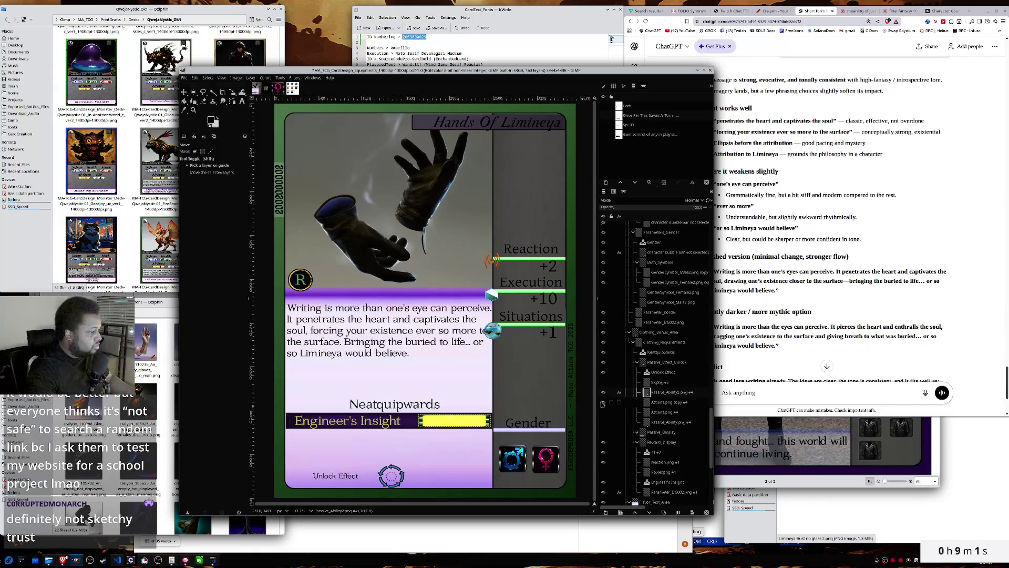
- Toggle the Reward_Display group, Engineer's Insight title and its dark bar off and on to check them
{"action": "left_click", "coordinate": [604, 443]}
{"action": "left_click", "coordinate": [603, 443]}
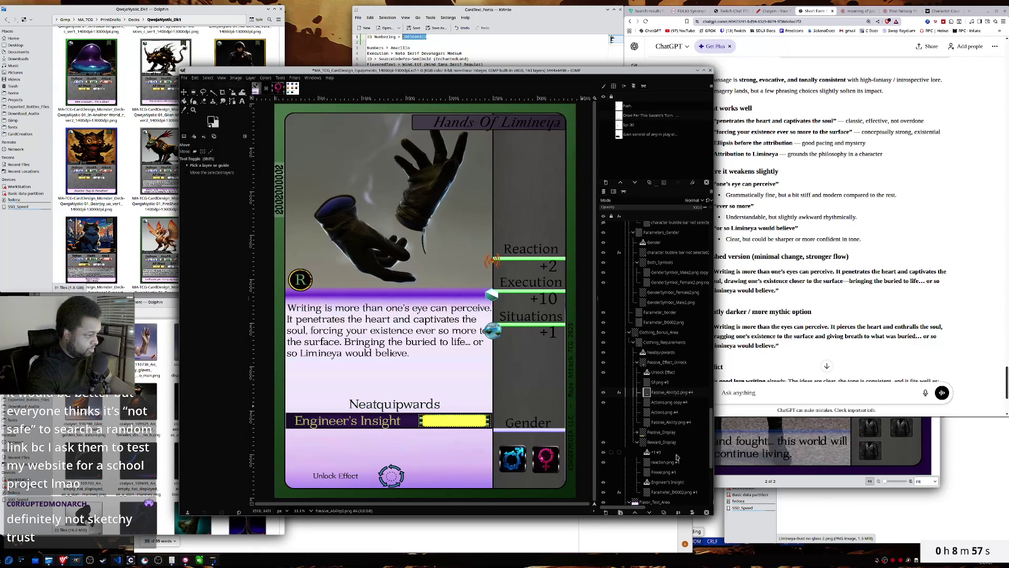
{"action": "scroll", "coordinate": [676, 457], "scroll_direction": "down", "scroll_amount": 2}
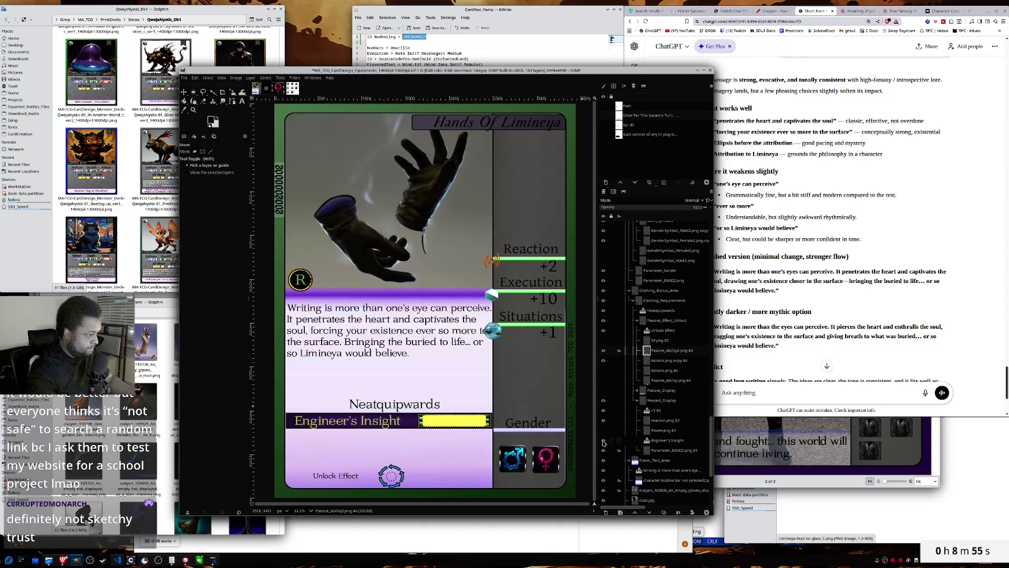
{"action": "left_click", "coordinate": [603, 440]}
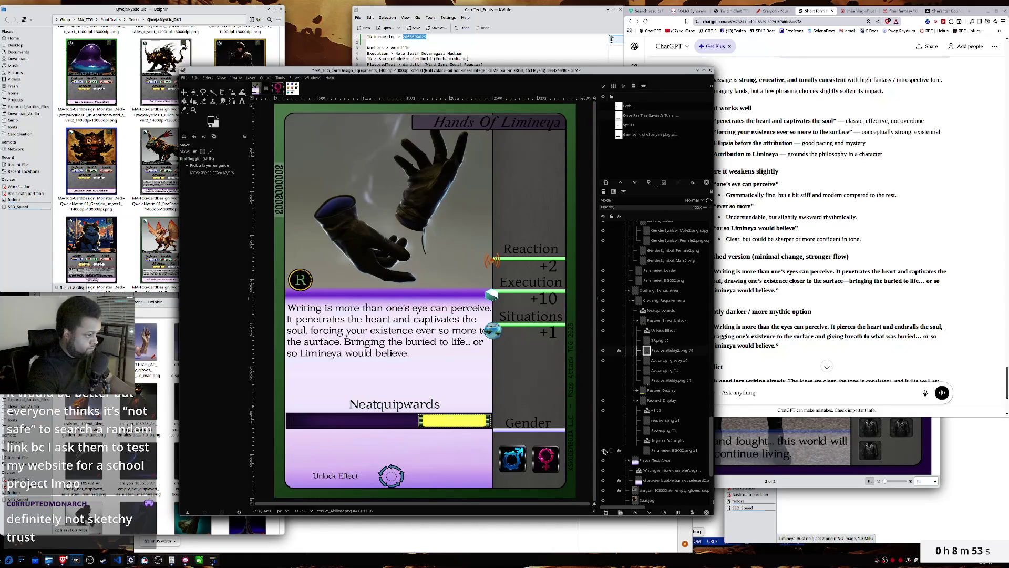
{"action": "left_click", "coordinate": [603, 439]}
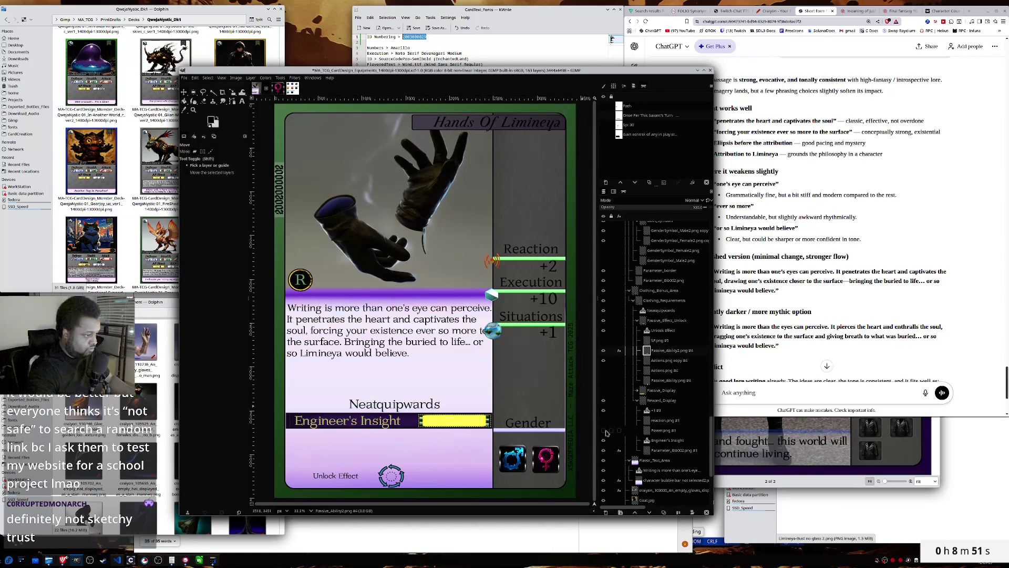
{"action": "left_click", "coordinate": [604, 450]}
{"action": "left_click", "coordinate": [604, 450]}
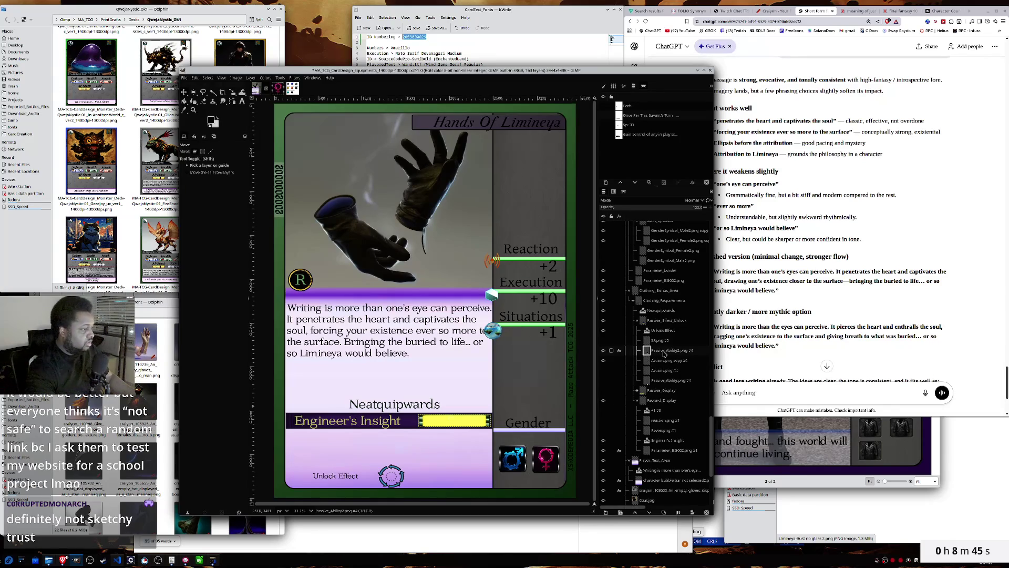
- Drag the Passive_Effect_Unlock layer into the Reward_Display group
{"action": "left_click", "coordinate": [657, 321]}
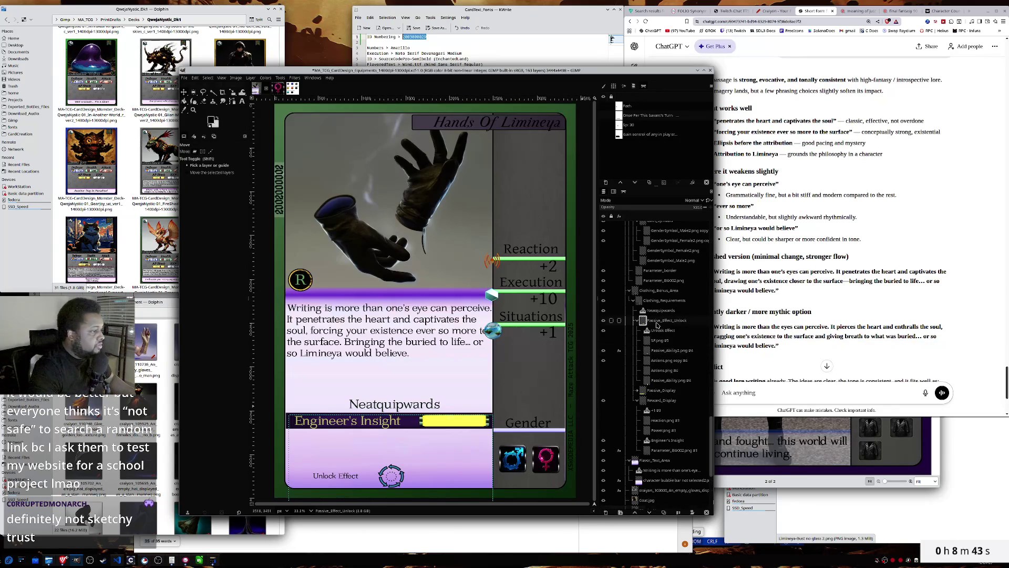
{"action": "left_click_drag", "start_coordinate": [657, 323], "coordinate": [660, 402]}
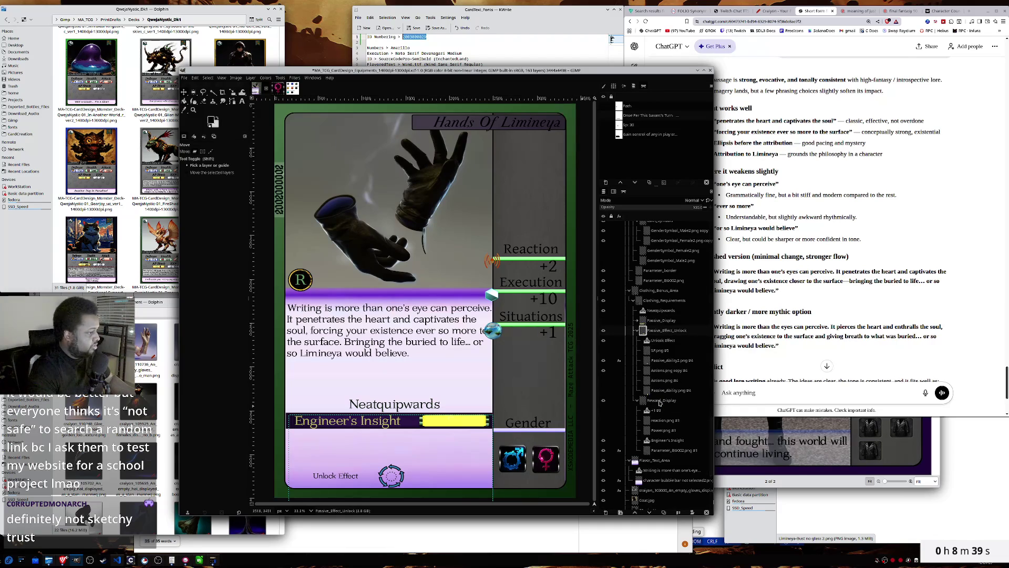
{"action": "left_click_drag", "start_coordinate": [656, 333], "coordinate": [659, 402]}
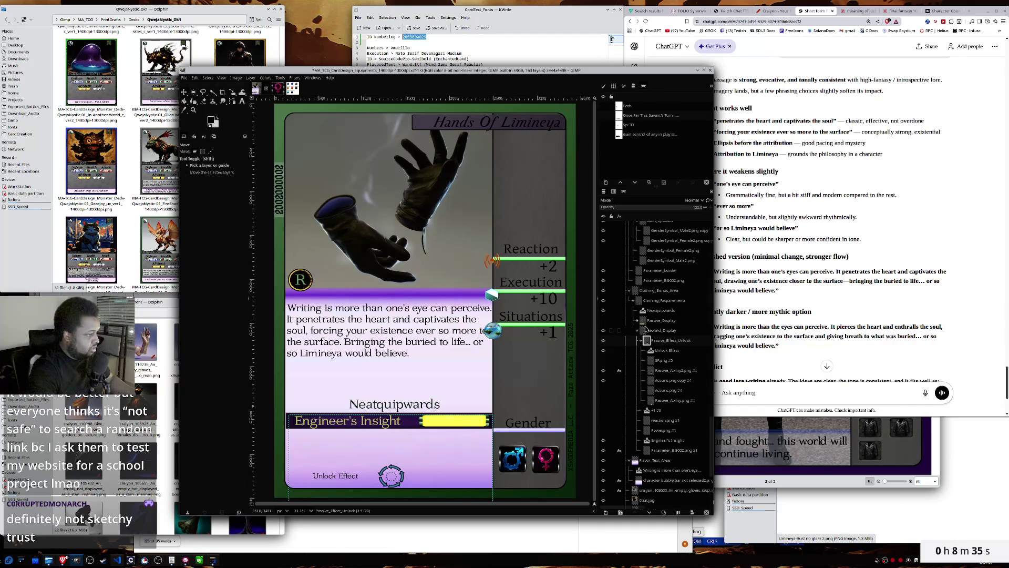
{"action": "left_click", "coordinate": [605, 331]}
{"action": "left_click", "coordinate": [604, 331]}
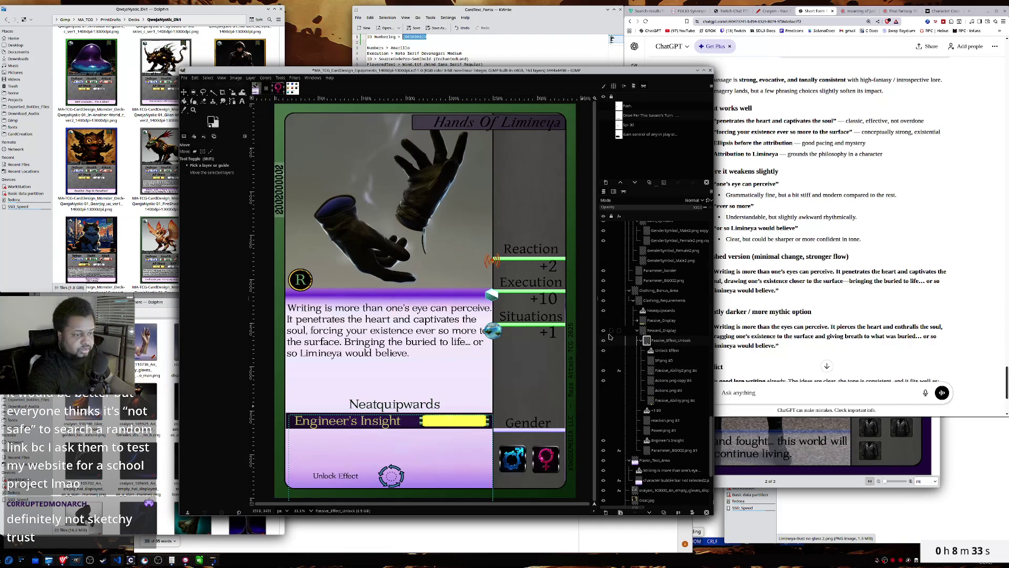
- Hide the circular icon Actions.png copy #4 and move the Unlock Effect label onto the yellow bar
{"action": "left_click", "coordinate": [665, 351]}
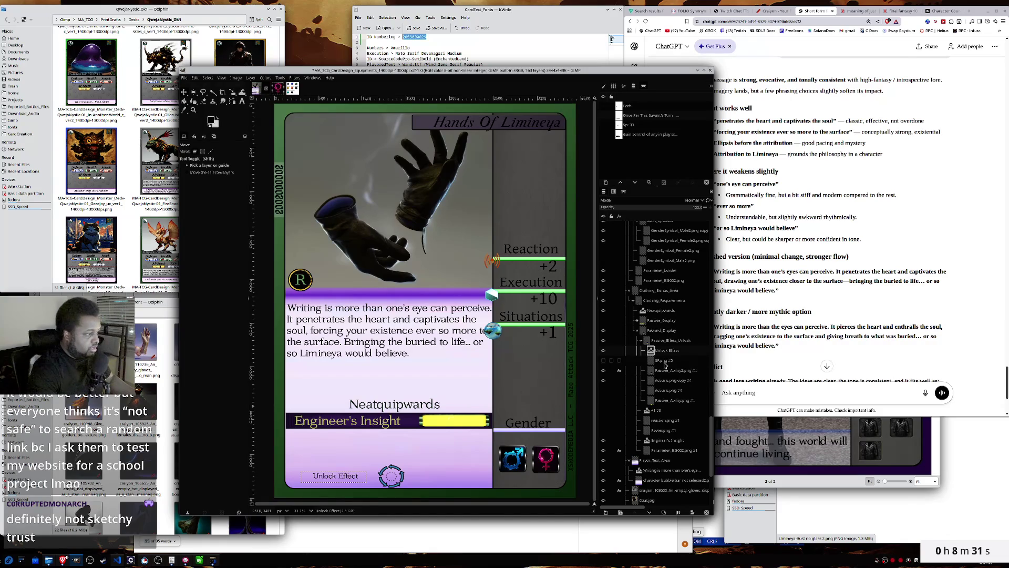
{"action": "left_click", "coordinate": [663, 381]}
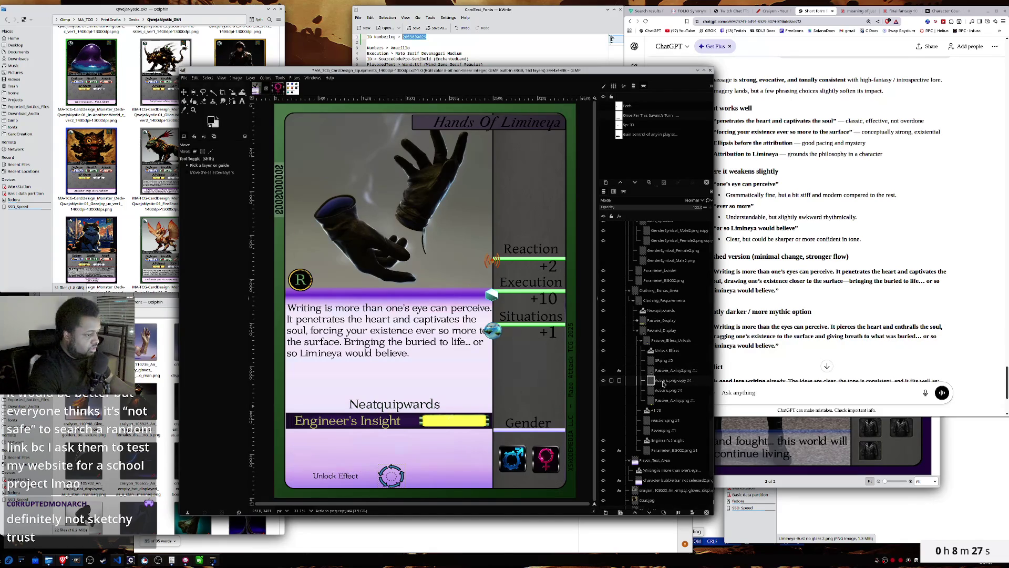
{"action": "left_click", "coordinate": [603, 380]}
{"action": "left_click", "coordinate": [669, 371]}
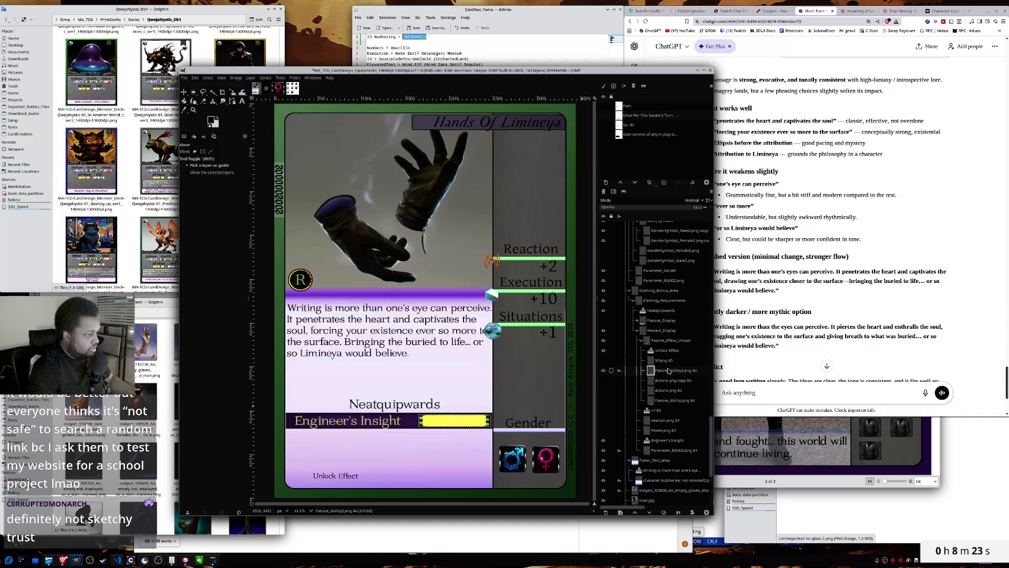
{"action": "left_click", "coordinate": [666, 351]}
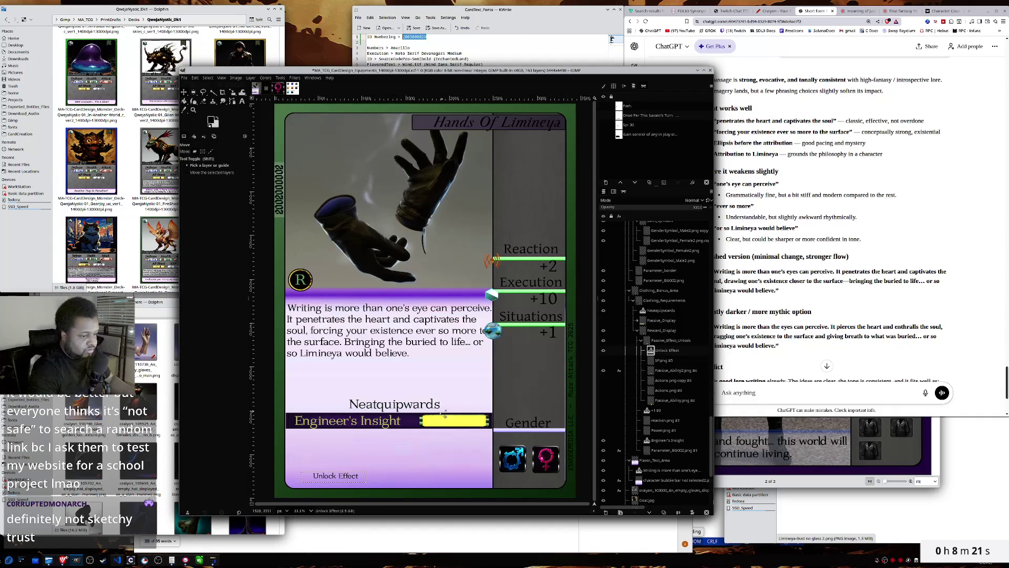
{"action": "mouse_move", "coordinate": [332, 479]}
{"action": "left_mouse_down"}
{"action": "mouse_move", "coordinate": [457, 425]}
{"action": "mouse_move", "coordinate": [443, 421]}
{"action": "left_mouse_up"}
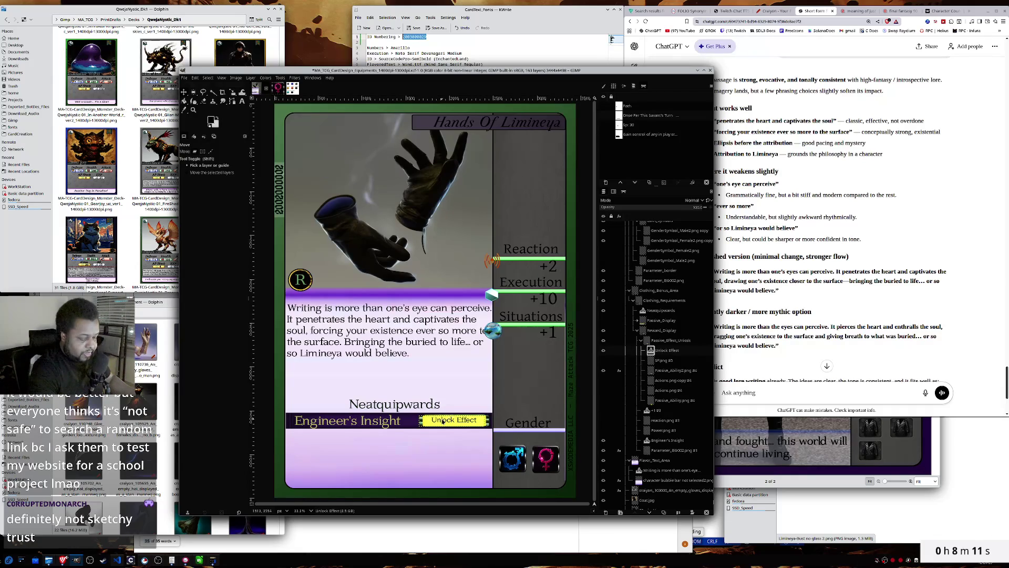
- Rewrite the yellow bar's label as 'Unlock Effects', nudge it down slightly and finish editing
{"action": "key", "text": "t"}
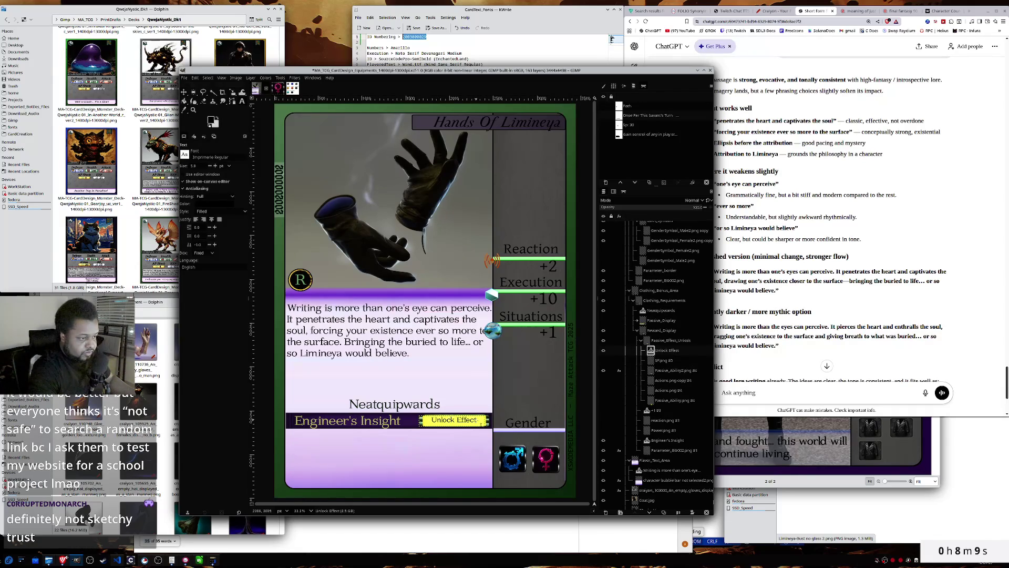
{"action": "left_click", "coordinate": [477, 419]}
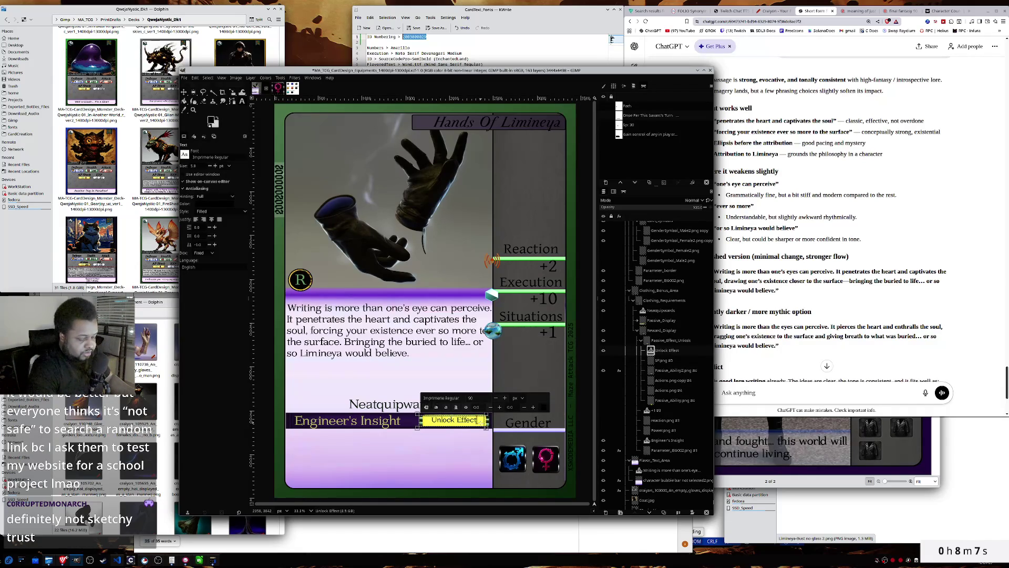
{"action": "key", "text": "BackSpace"}
{"action": "key", "text": "BackSpace"}
{"action": "key", "text": "BackSpace"}
{"action": "type", "text": "Passive"}
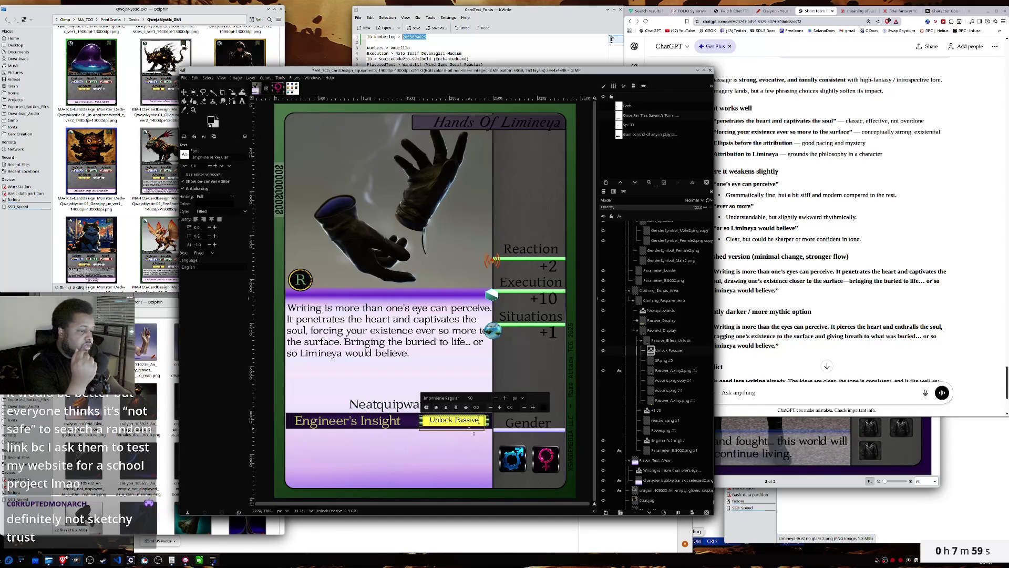
{"action": "type", "text": " Effect"}
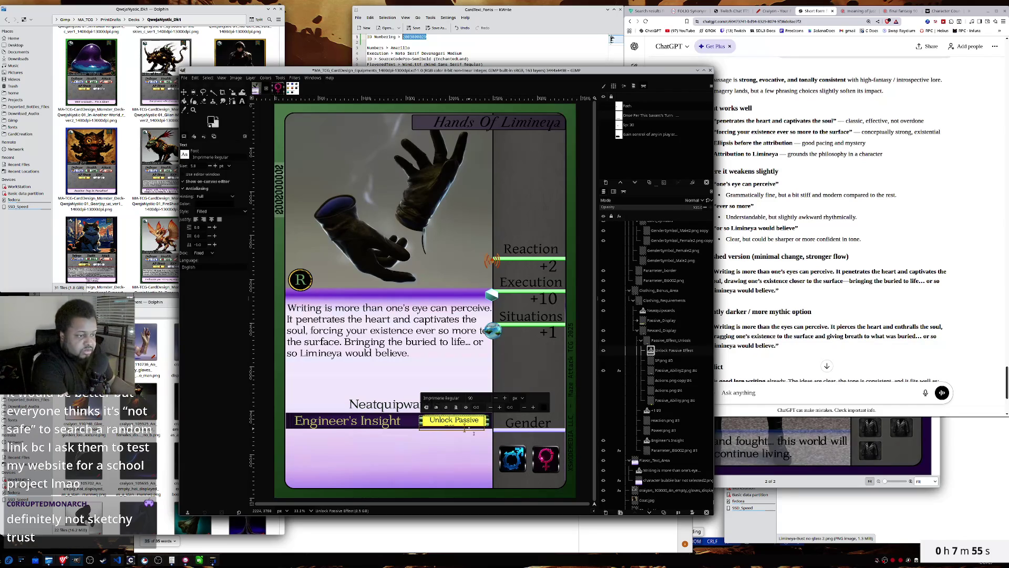
{"action": "left_click_drag", "start_coordinate": [464, 428], "coordinate": [465, 429]}
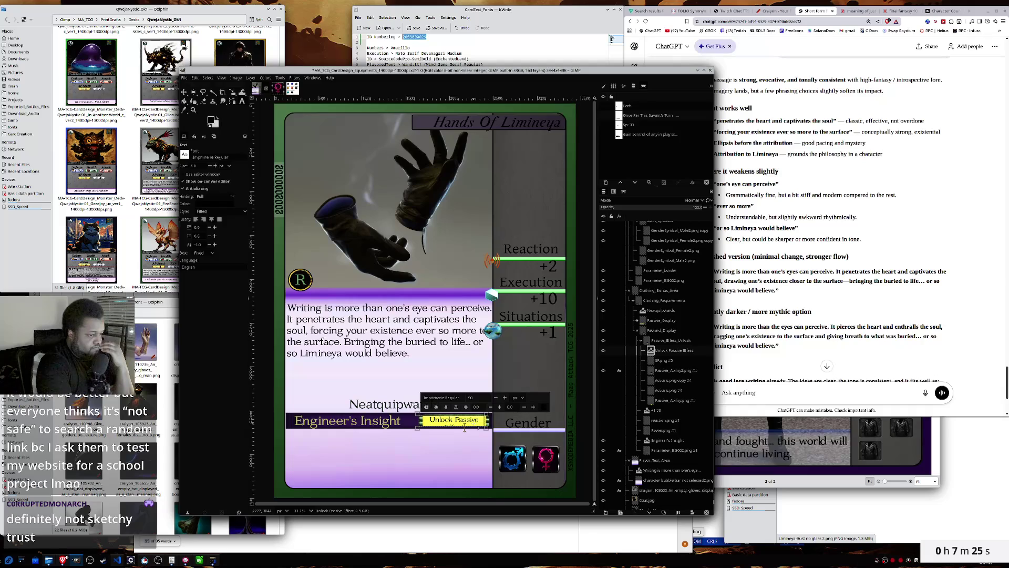
{"action": "key", "text": "ctrl+a"}
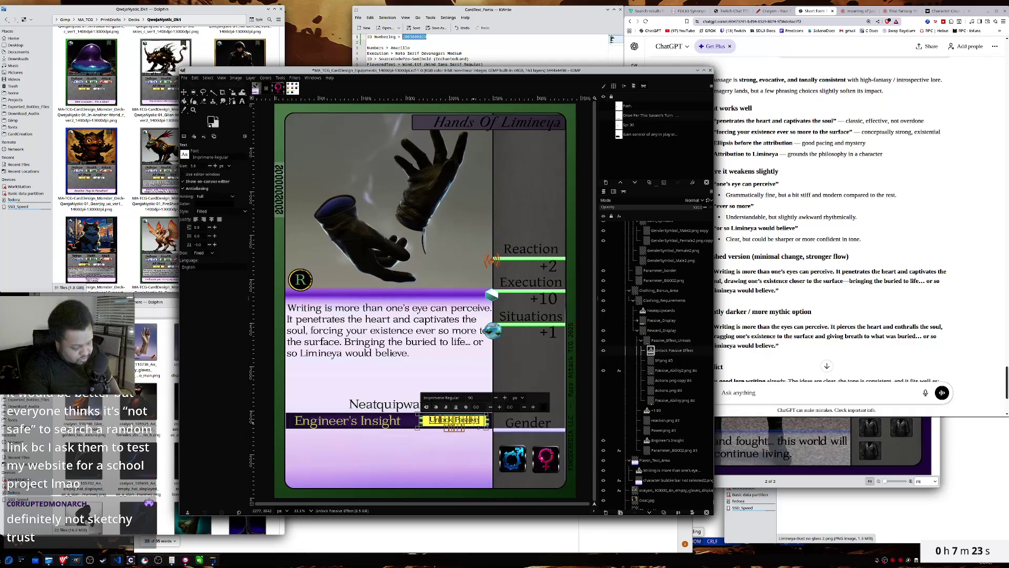
{"action": "type", "text": "Unlocks"}
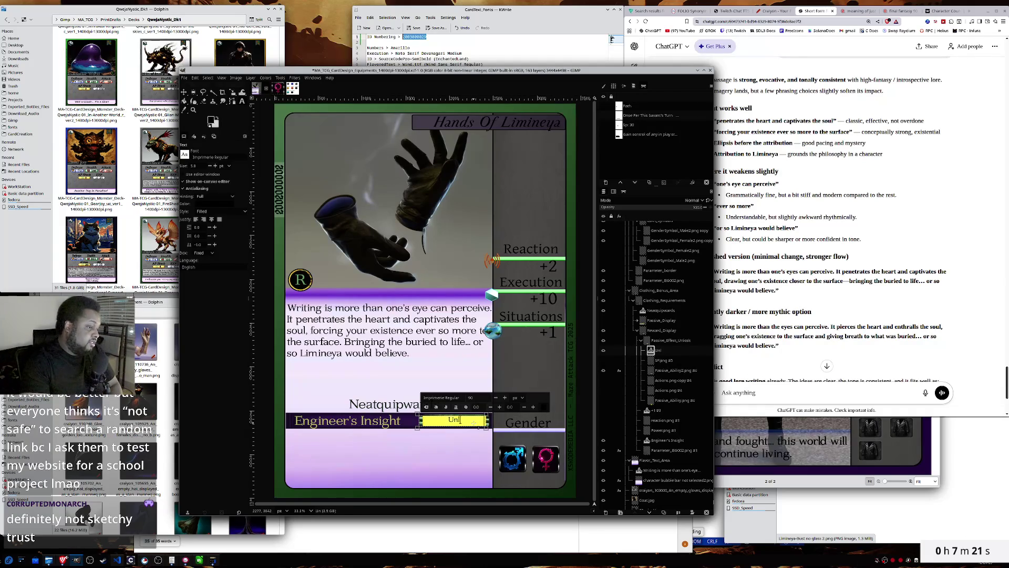
{"action": "key", "text": "BackSpace"}
{"action": "type", "text": "Effect"}
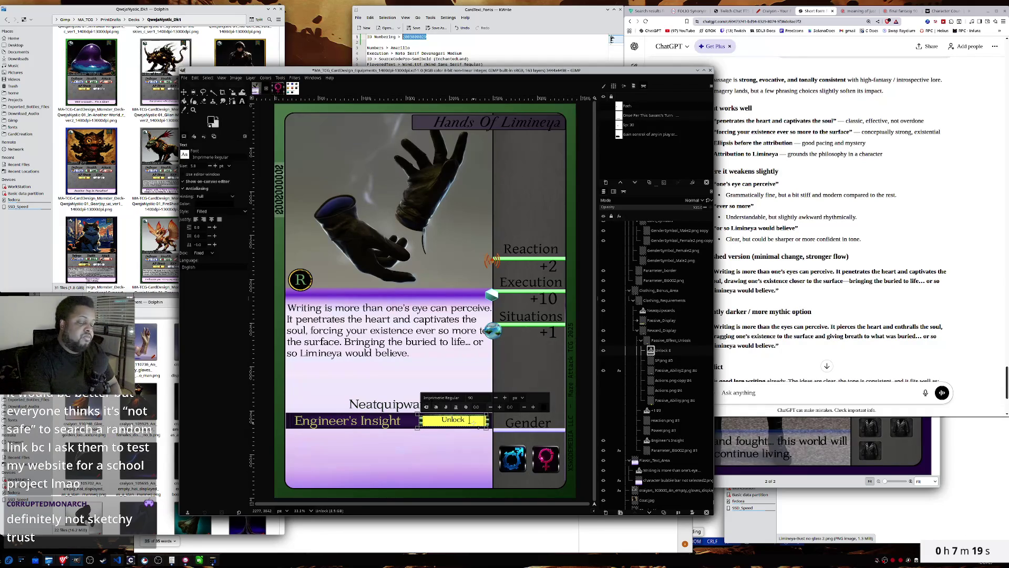
{"action": "type", "text": "s"}
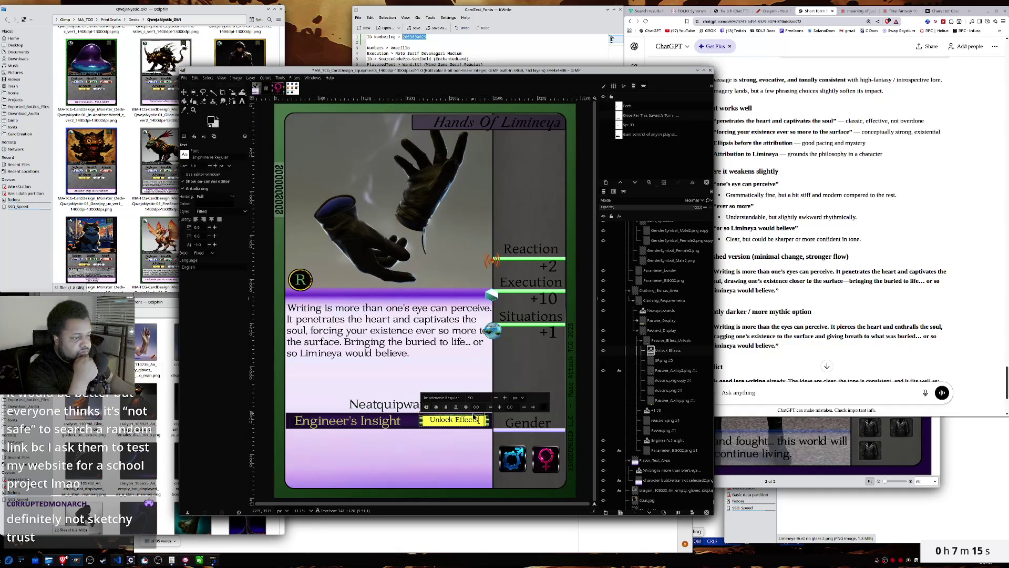
{"action": "left_click_drag", "start_coordinate": [474, 416], "coordinate": [474, 418]}
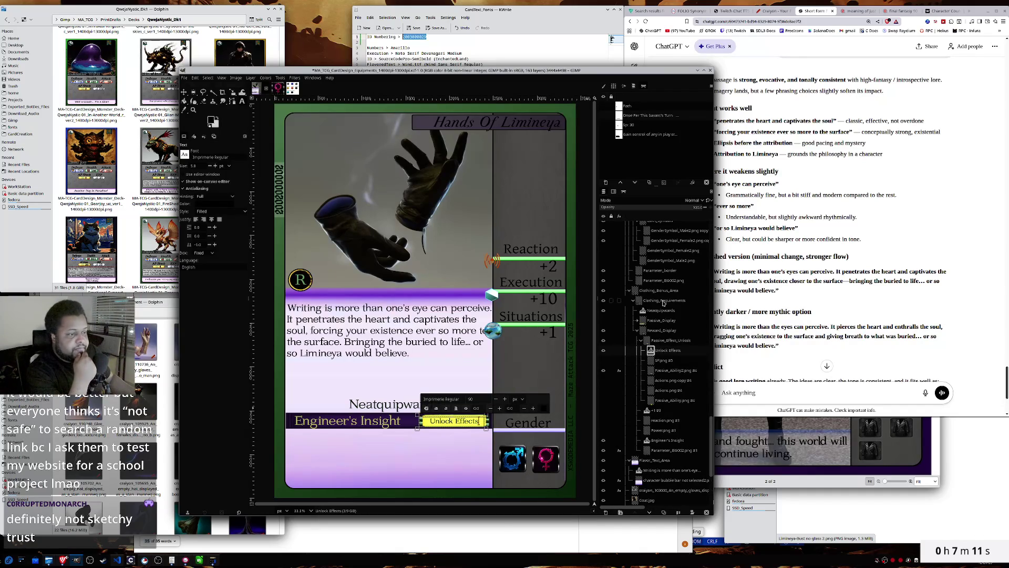
{"action": "left_click", "coordinate": [663, 300]}
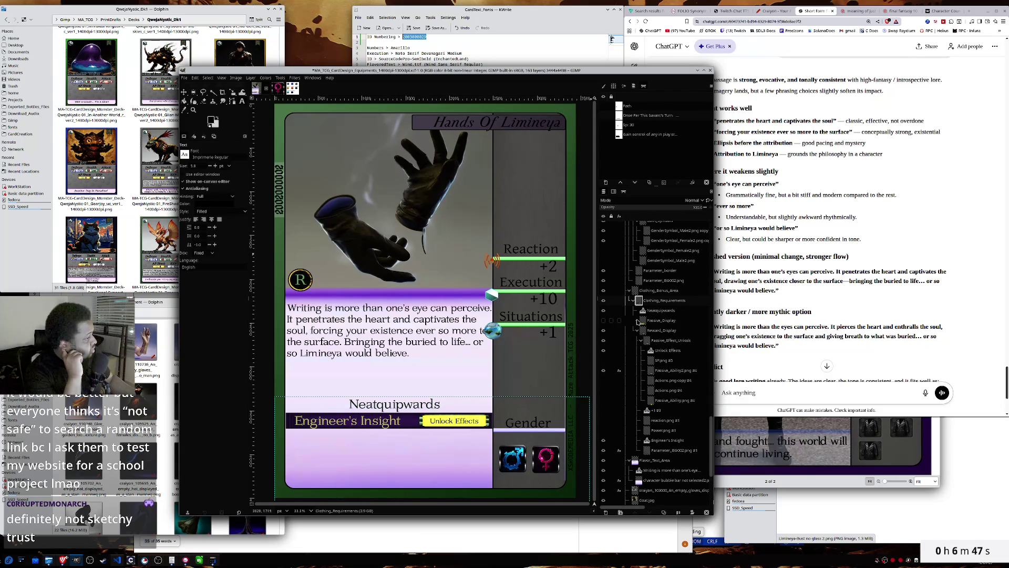
- Show Passive_Display and hide both +10/turn bars, leaving only the 'Gain +50 Exp' bar visible
{"action": "left_click", "coordinate": [606, 322]}
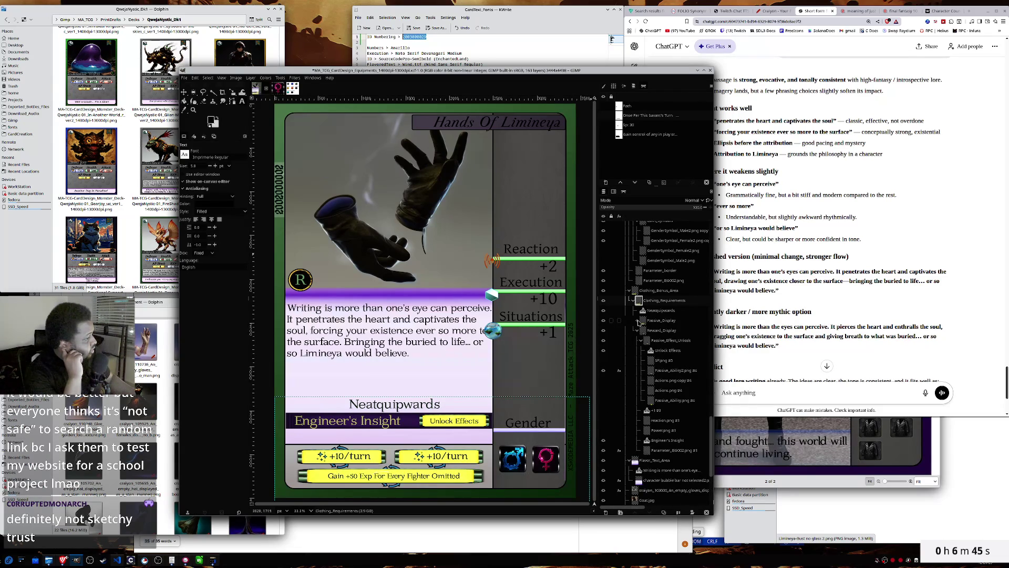
{"action": "left_click", "coordinate": [638, 321]}
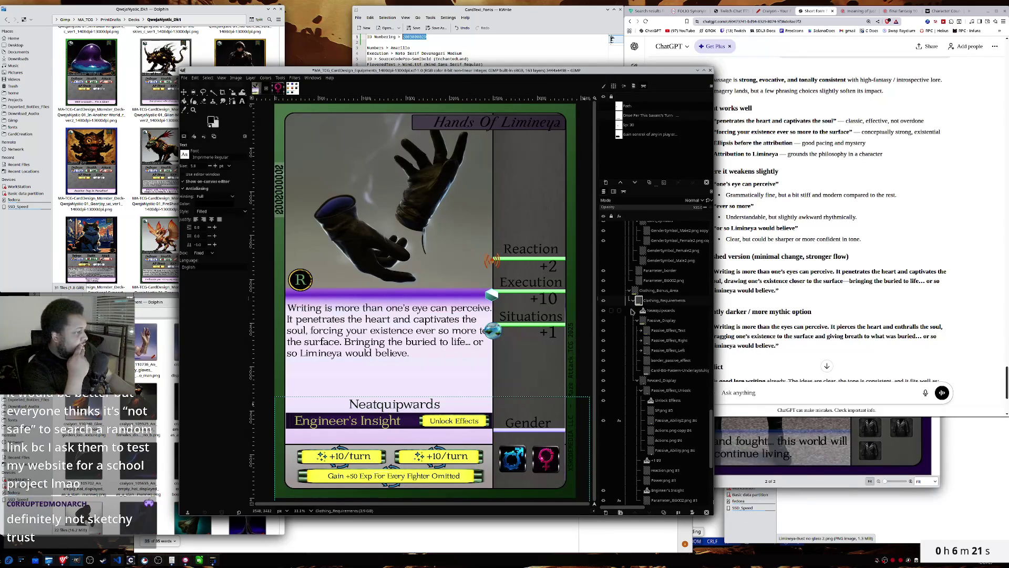
{"action": "left_click", "coordinate": [603, 330]}
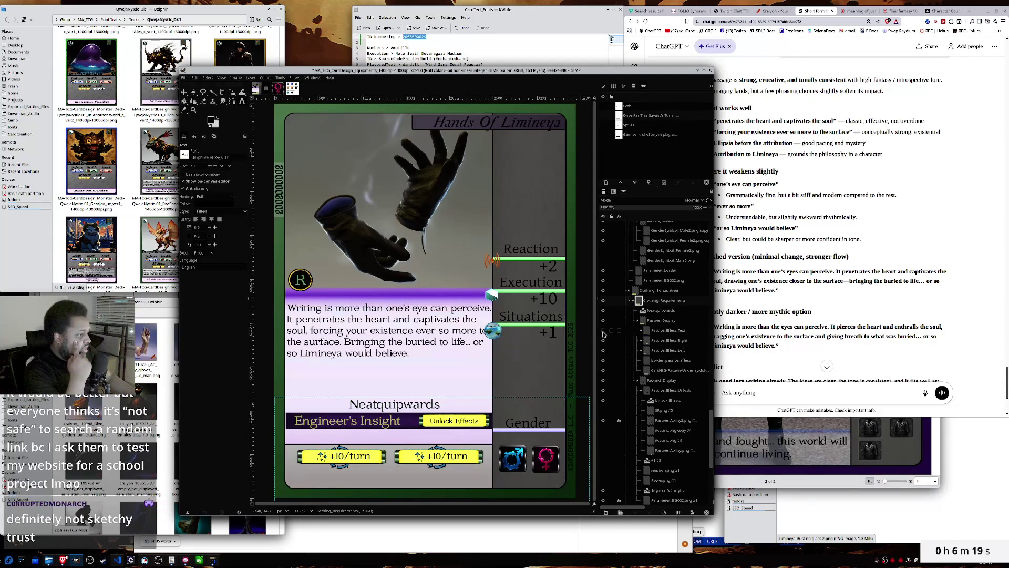
{"action": "left_click", "coordinate": [603, 340]}
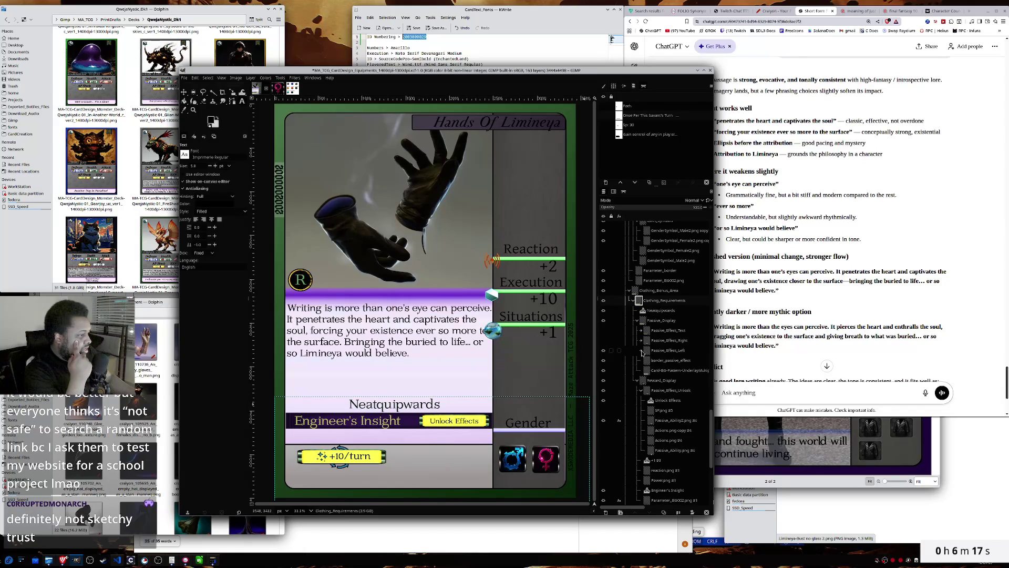
{"action": "left_click", "coordinate": [603, 340]}
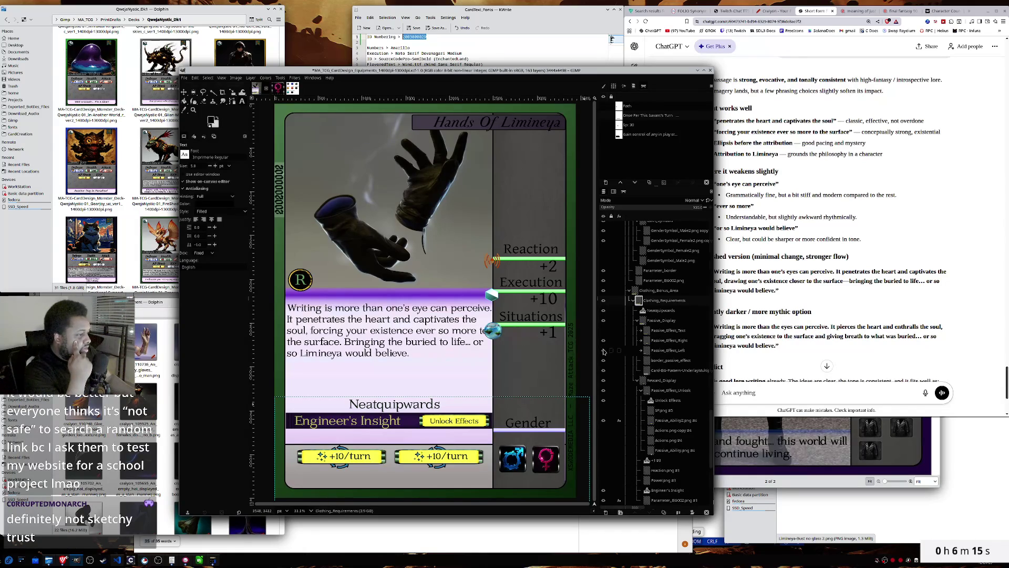
{"action": "left_click", "coordinate": [604, 350]}
{"action": "left_click", "coordinate": [603, 340]}
{"action": "left_click", "coordinate": [603, 330]}
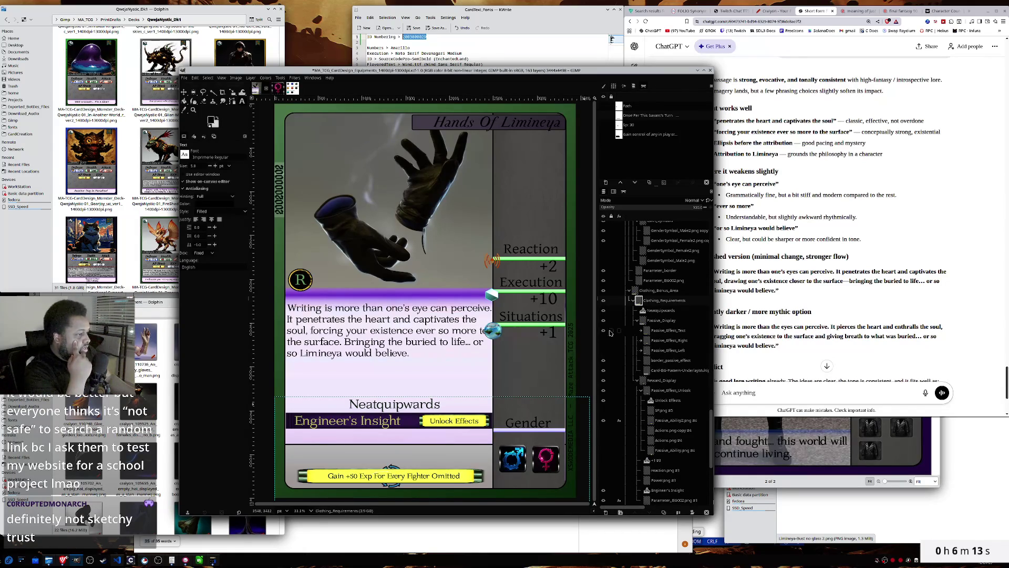
{"action": "left_click", "coordinate": [641, 331]}
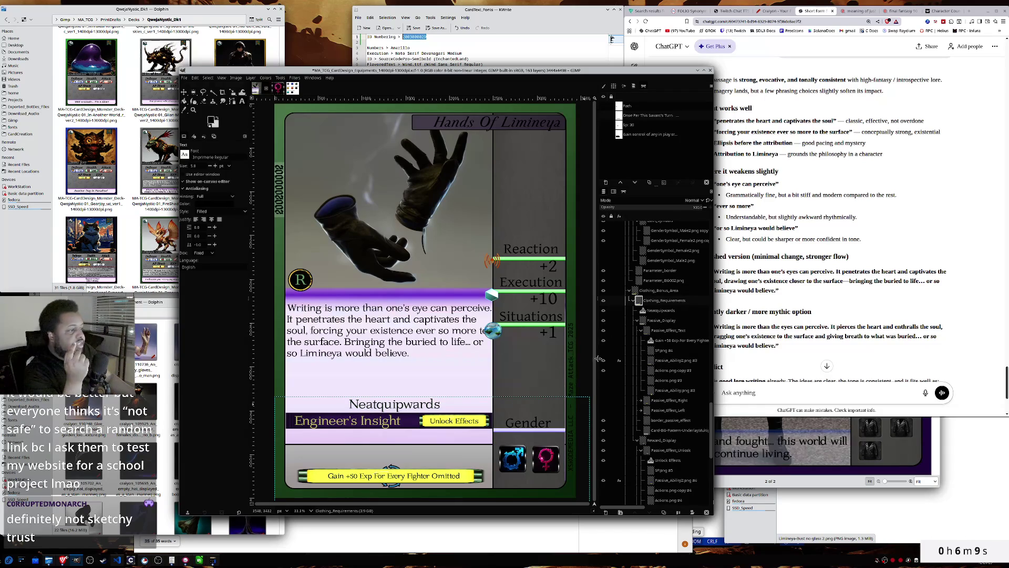
{"action": "left_click", "coordinate": [641, 331]}
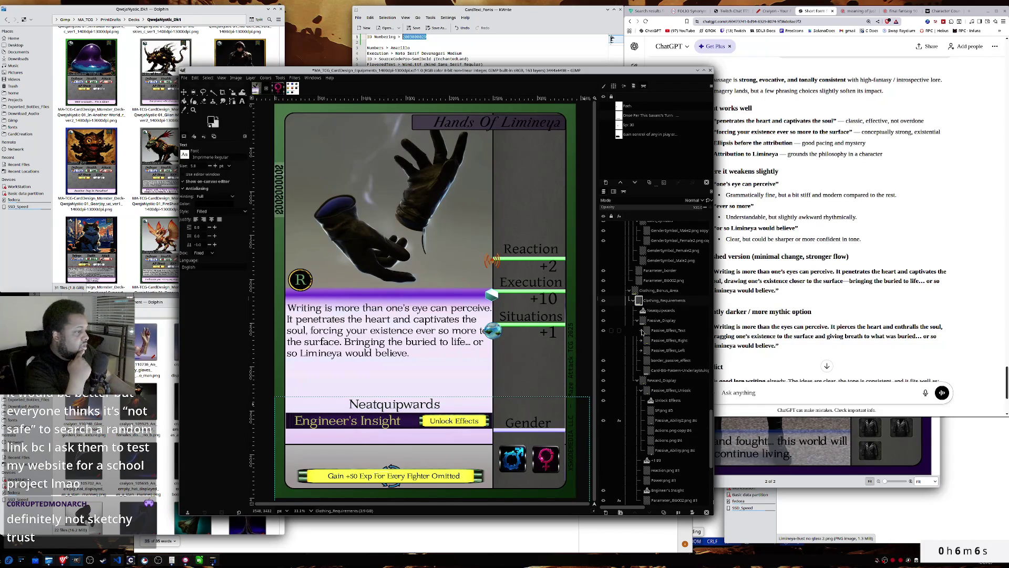
- Expand the Passive_Effect_Text group, briefly hiding and reshowing the Gain +50 Exp banner
{"action": "left_click", "coordinate": [603, 331]}
{"action": "right_click", "coordinate": [666, 330]}
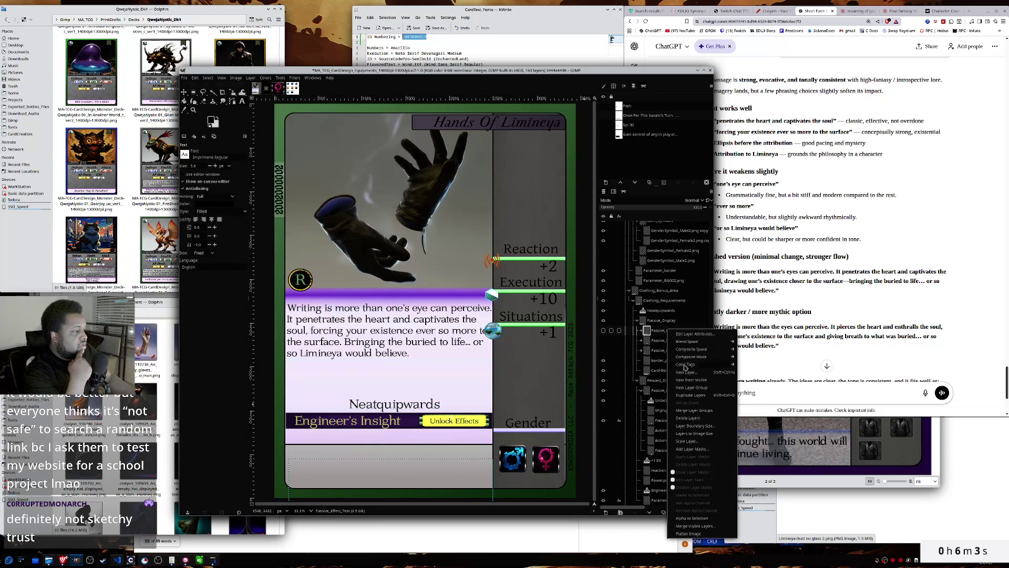
{"action": "left_click", "coordinate": [641, 331]}
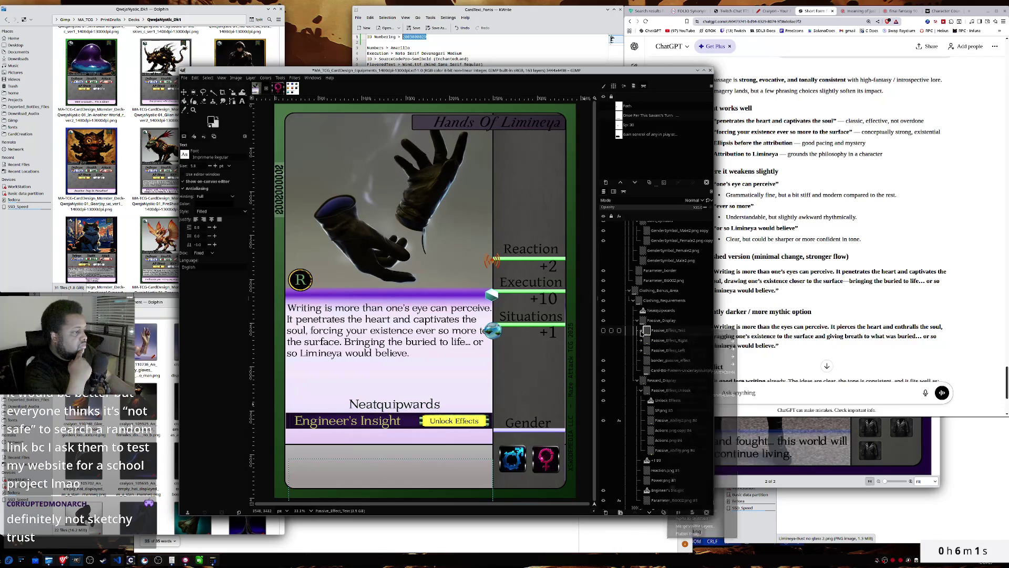
{"action": "left_click", "coordinate": [641, 331]}
{"action": "left_click", "coordinate": [603, 331]}
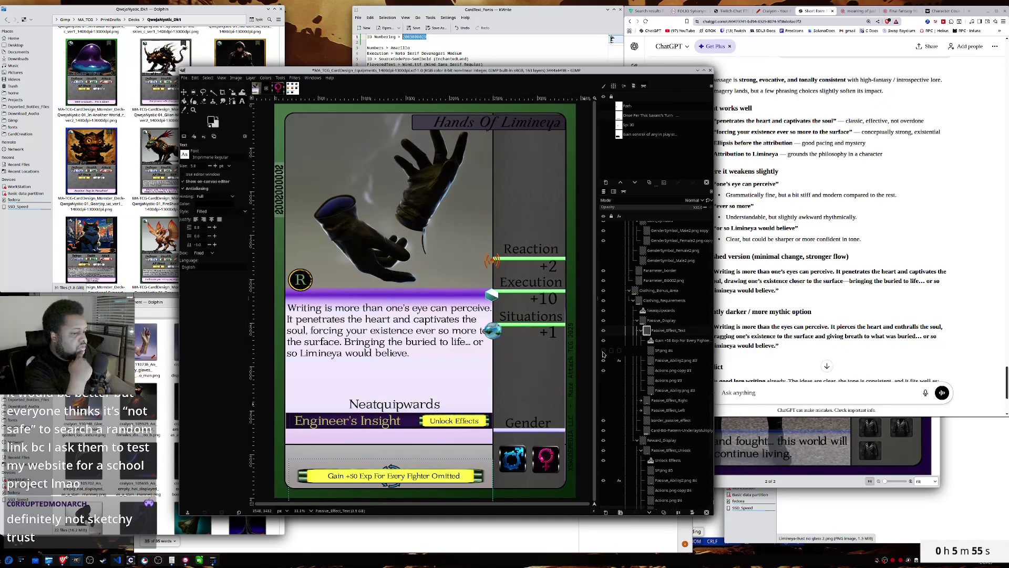
- Delete the unused layers SP.png #4, Actions.png #3 and Passive_Ability.png #3
{"action": "right_click", "coordinate": [659, 353]}
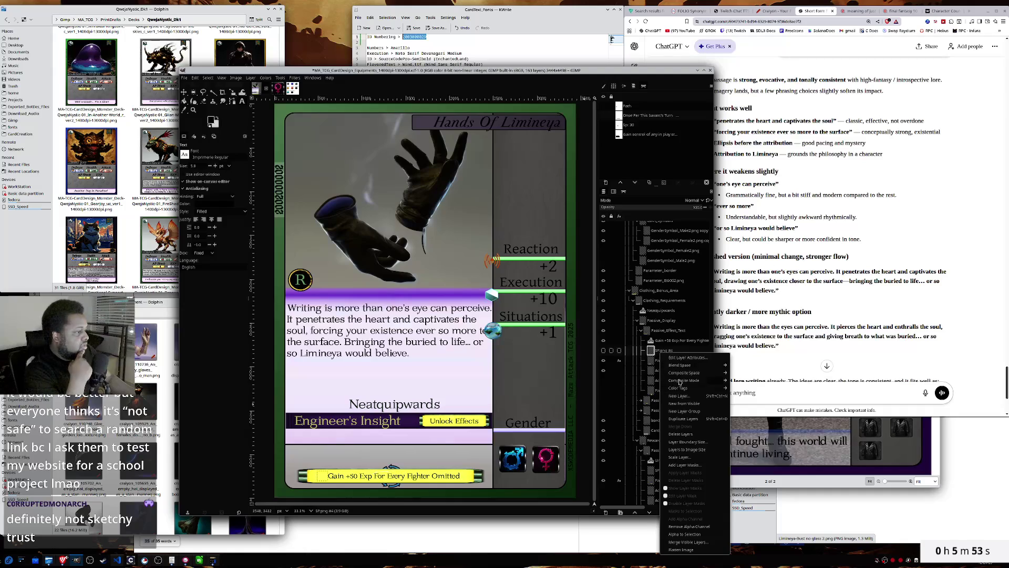
{"action": "left_click", "coordinate": [687, 435]}
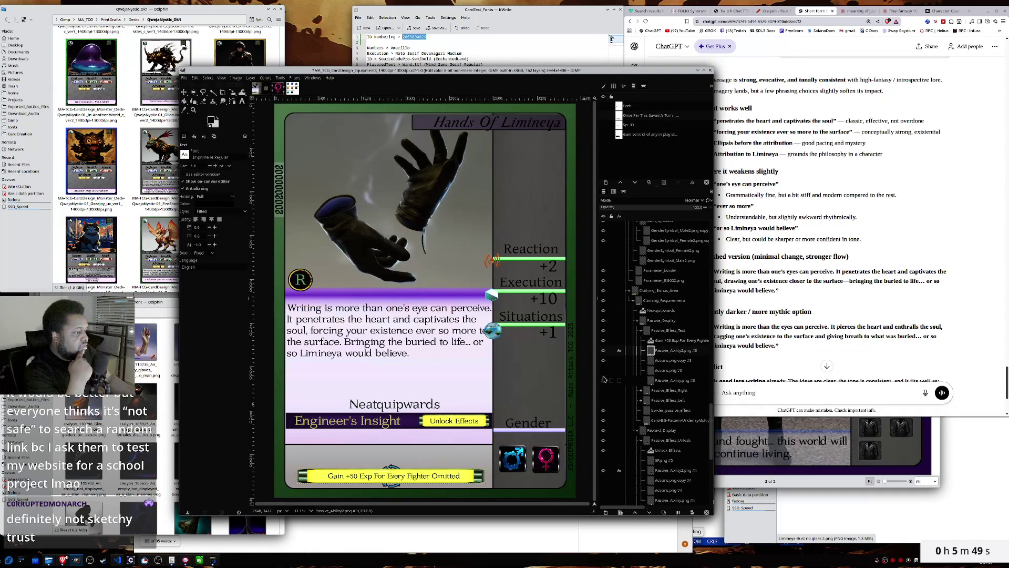
{"action": "right_click", "coordinate": [662, 373]}
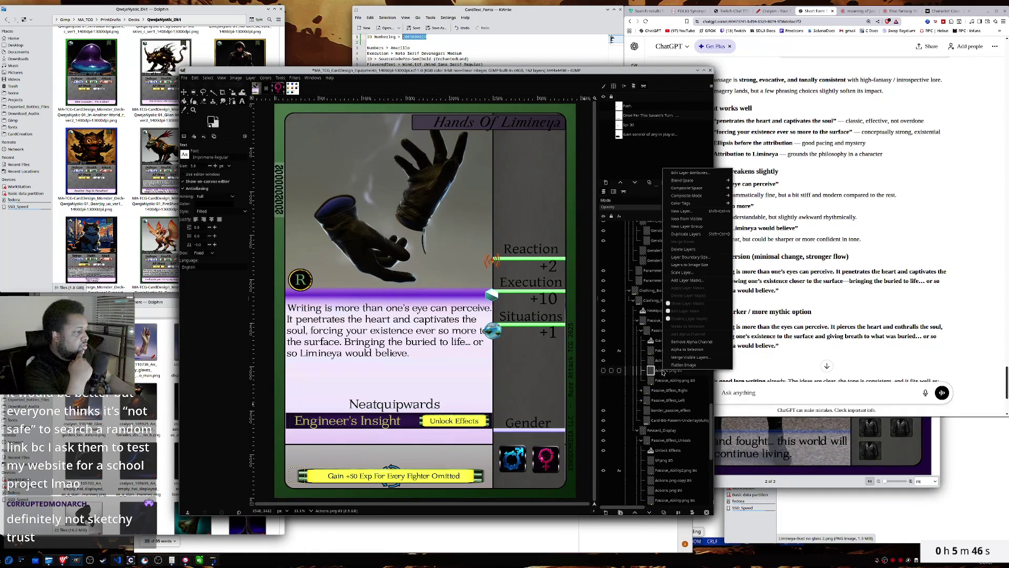
{"action": "left_click", "coordinate": [685, 249]}
{"action": "right_click", "coordinate": [660, 370]}
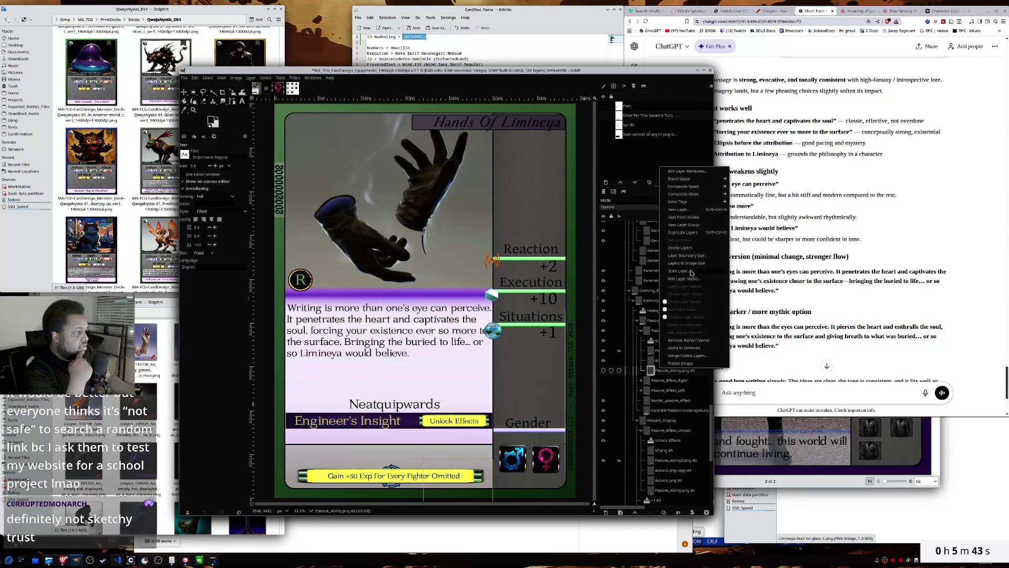
{"action": "left_click", "coordinate": [688, 248]}
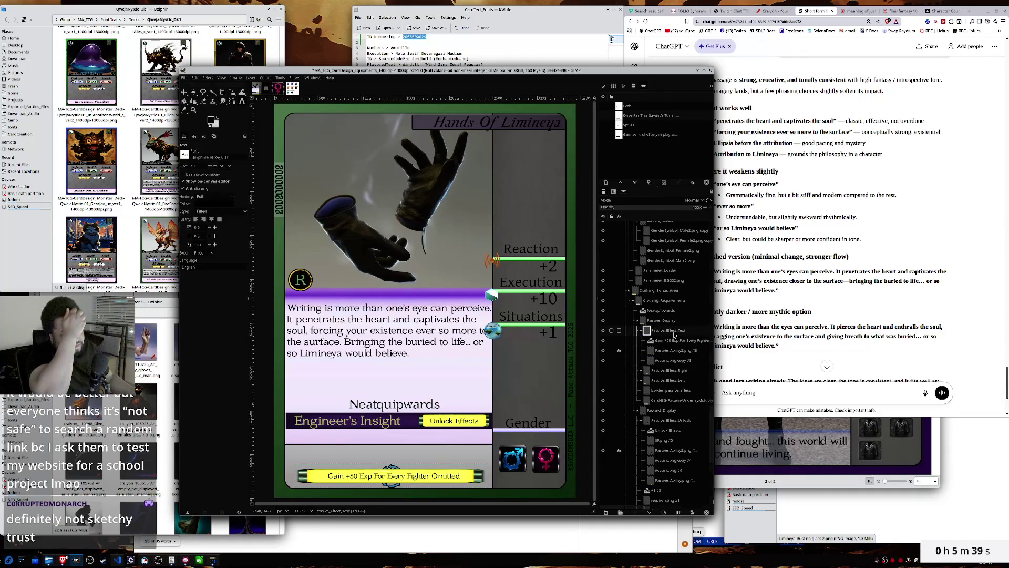
- Duplicate Passive_Effect_Text as Passive_Effect_TextLarge and select its yellow bar layer
{"action": "right_click", "coordinate": [674, 334]}
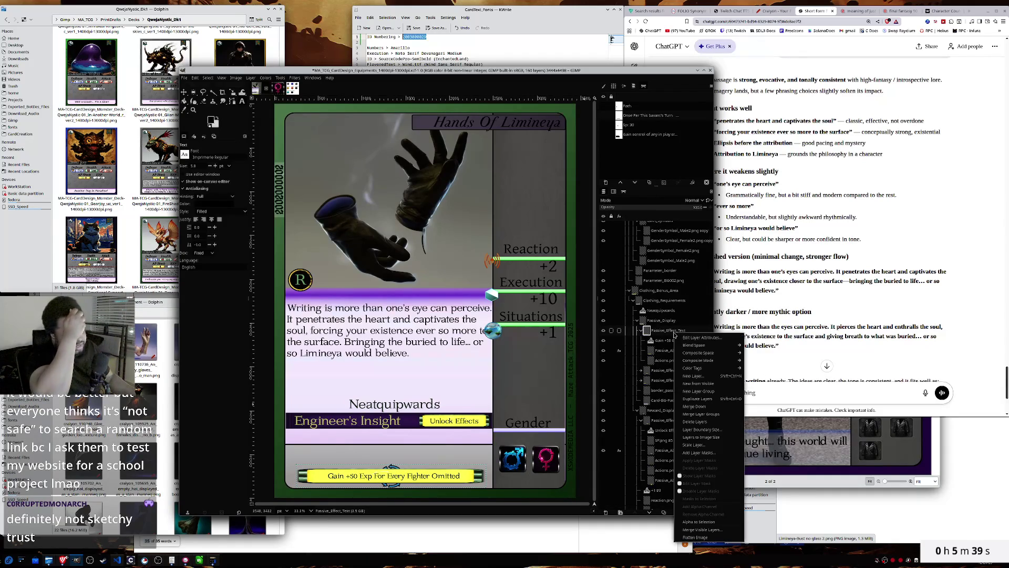
{"action": "left_click", "coordinate": [697, 399]}
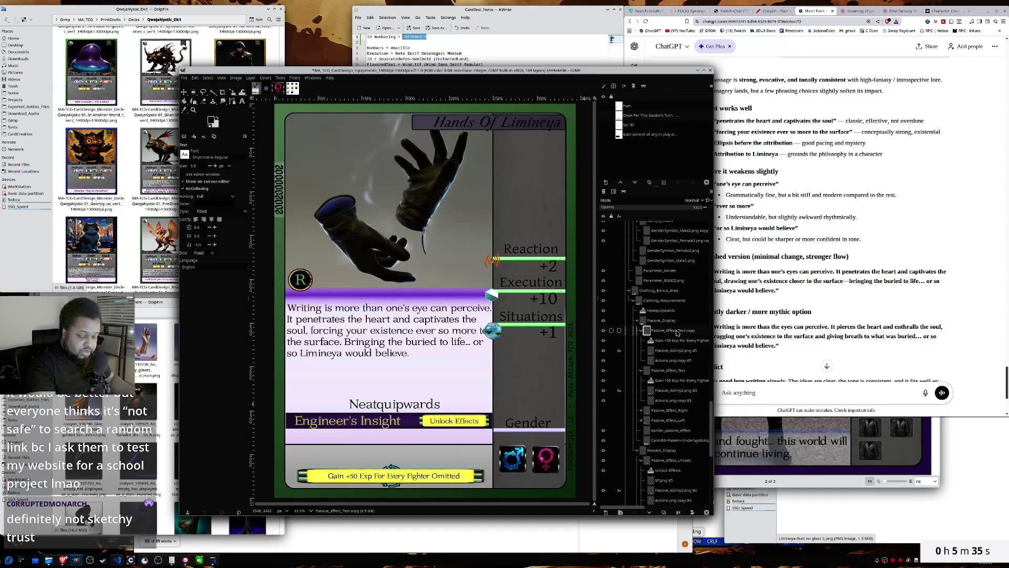
{"action": "double_click", "coordinate": [676, 330]}
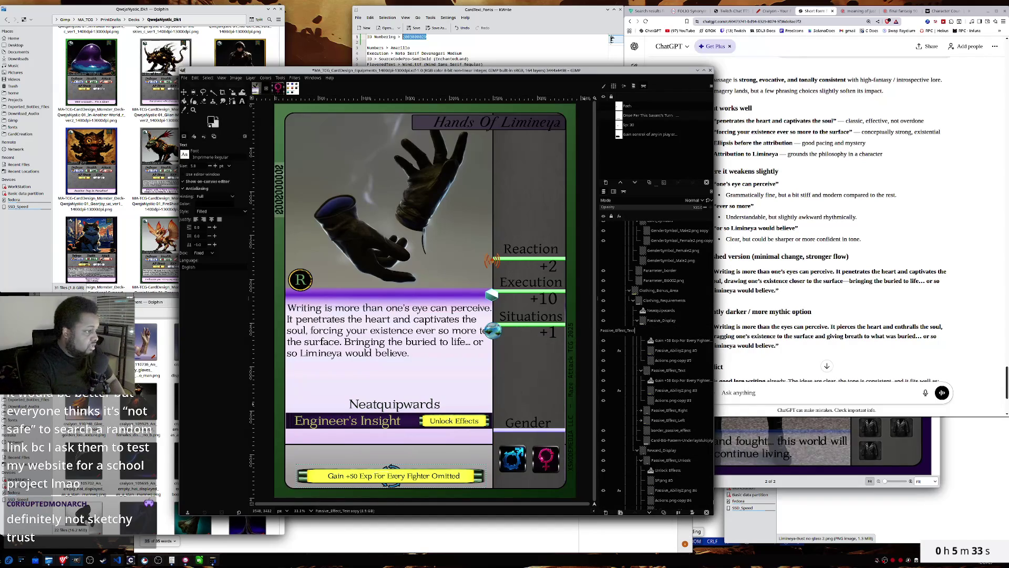
{"action": "key", "text": "Return"}
{"action": "left_click", "coordinate": [673, 342]}
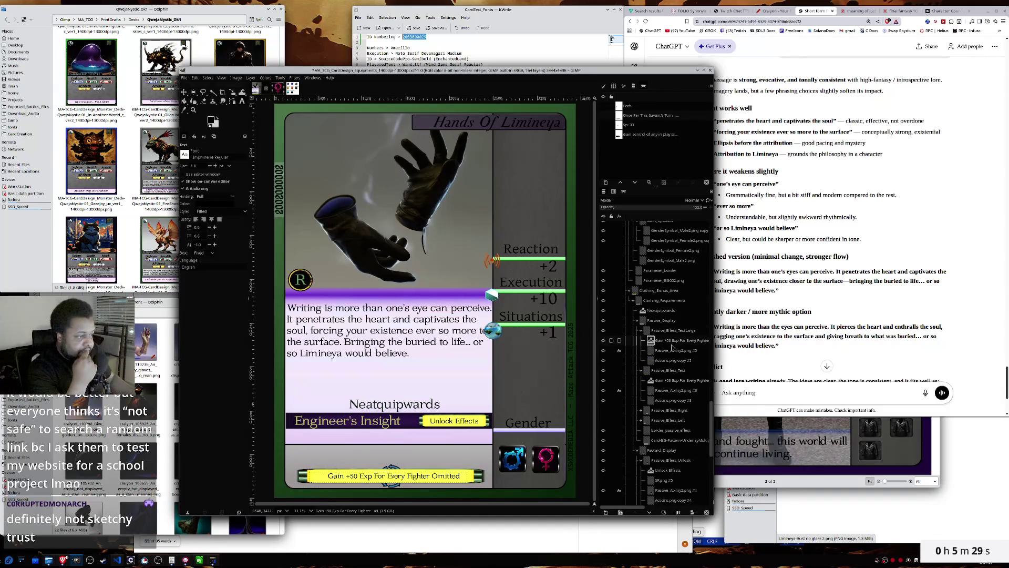
{"action": "left_click", "coordinate": [672, 351]}
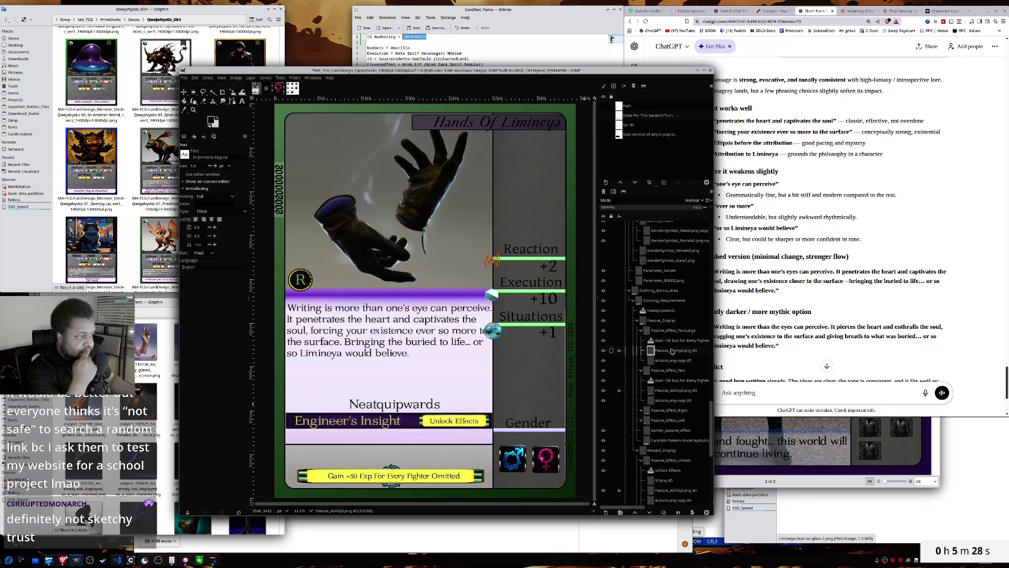
{"action": "key", "text": "shift+s"}
{"action": "left_click", "coordinate": [537, 419]}
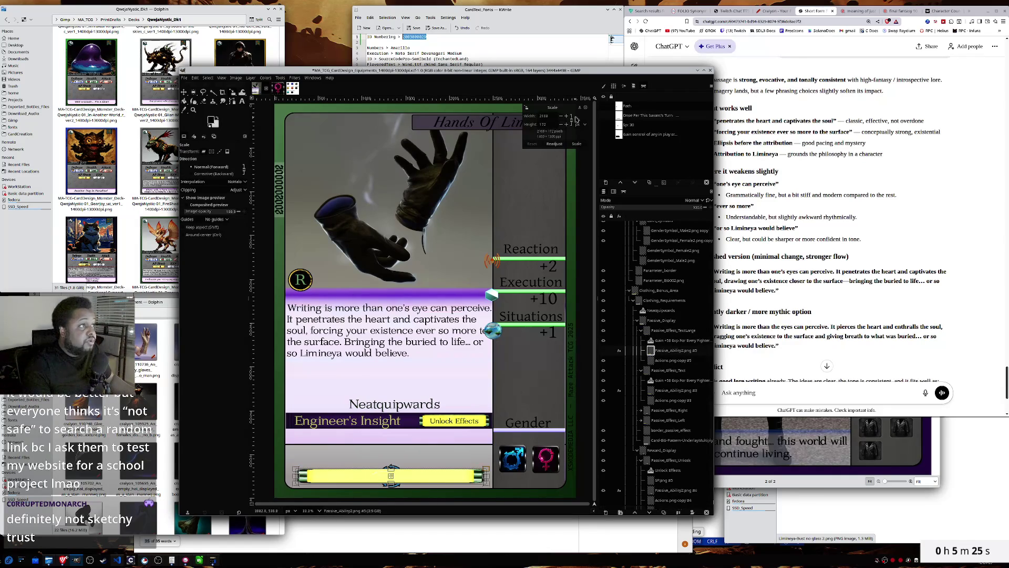
- Stretch the yellow bar much taller upward and enlarge its centre emblem to match
{"action": "left_click_drag", "start_coordinate": [391, 467], "coordinate": [391, 449]}
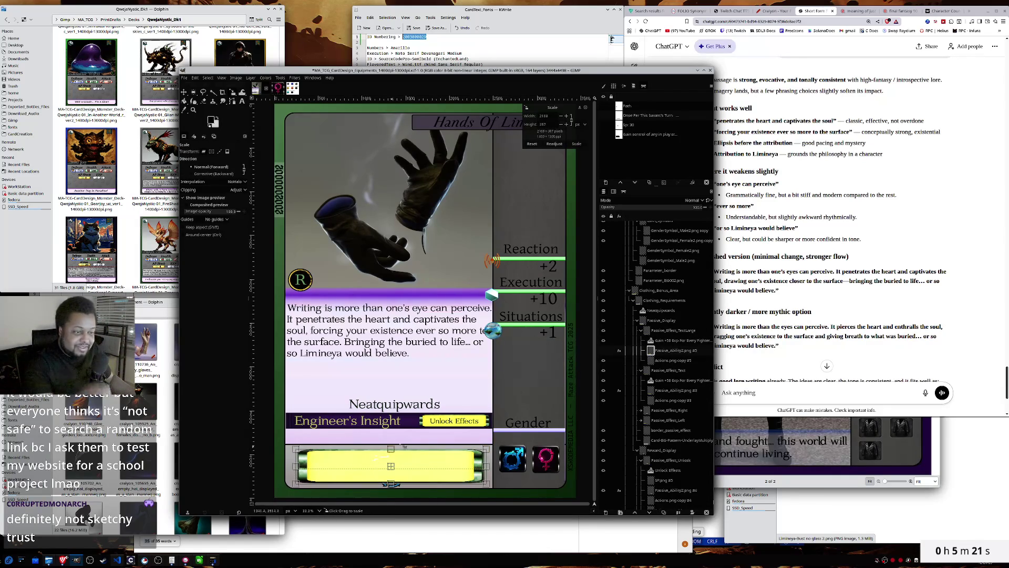
{"action": "left_click", "coordinate": [577, 144]}
{"action": "left_click", "coordinate": [577, 144]}
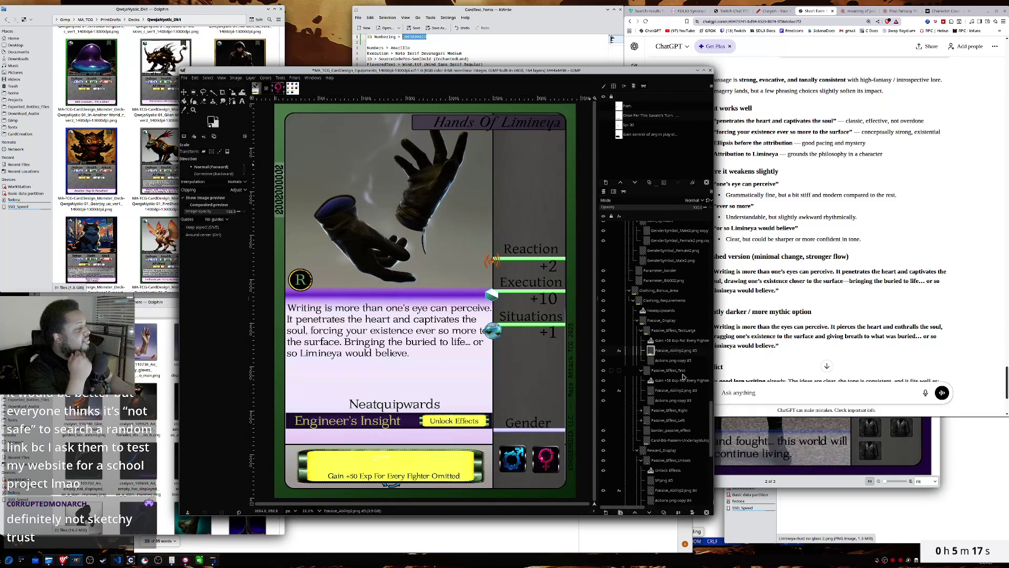
{"action": "left_click", "coordinate": [672, 361]}
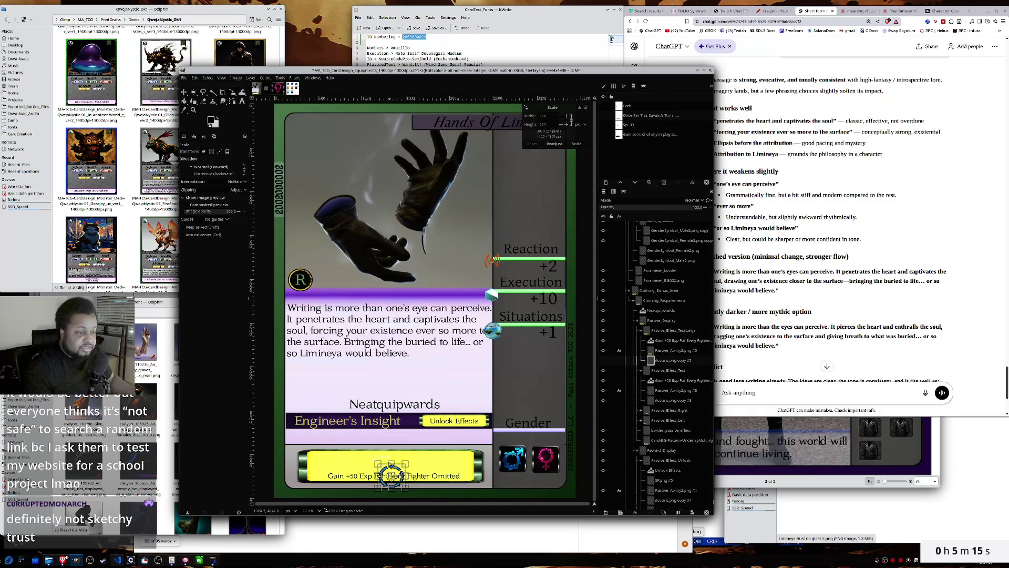
{"action": "mouse_move", "coordinate": [392, 463]}
{"action": "left_mouse_down"}
{"action": "mouse_move", "coordinate": [391, 443]}
{"action": "mouse_move", "coordinate": [428, 466]}
{"action": "mouse_move", "coordinate": [396, 468]}
{"action": "left_mouse_up"}
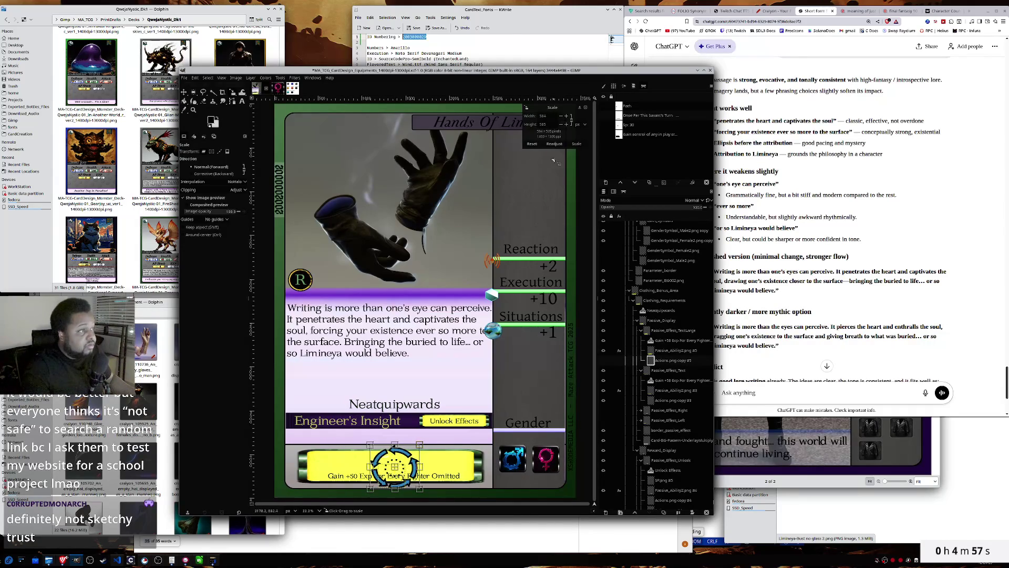
{"action": "left_click", "coordinate": [577, 143]}
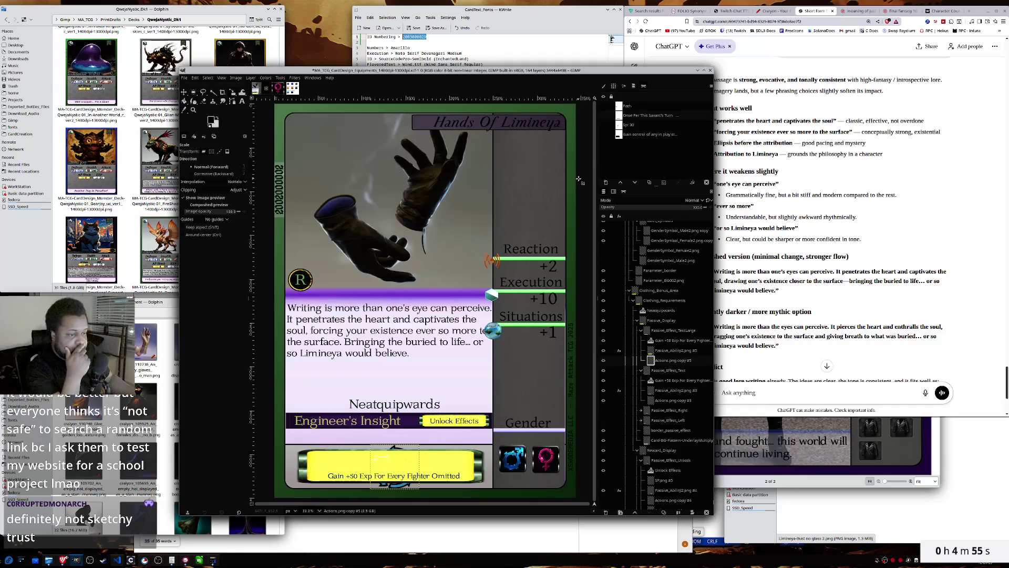
- Lower the enlarged bar's top edge slightly, then select the Gain +50 Exp text
{"action": "left_click", "coordinate": [647, 351]}
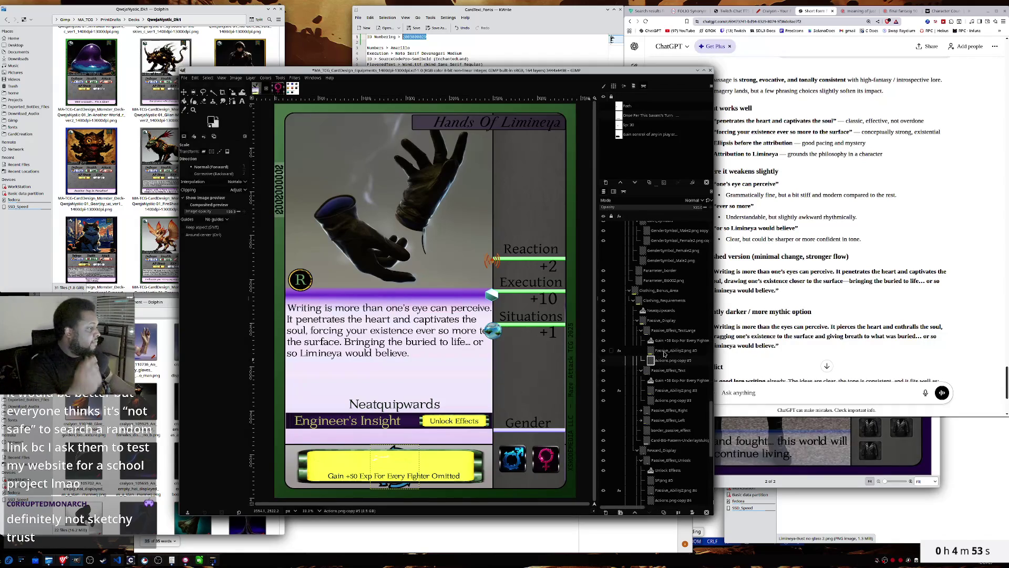
{"action": "left_click", "coordinate": [391, 466]}
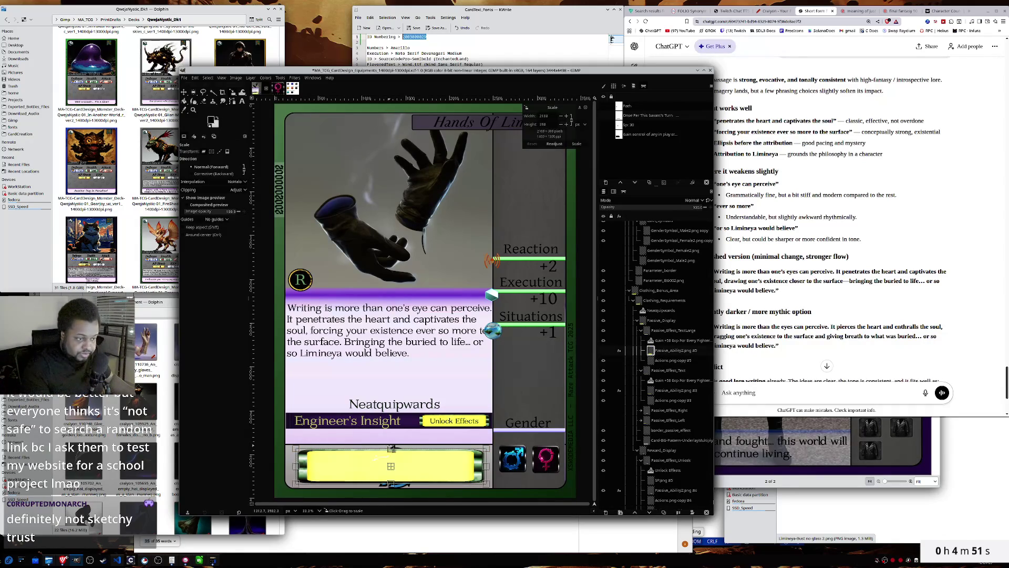
{"action": "left_click_drag", "start_coordinate": [390, 447], "coordinate": [390, 451]}
{"action": "left_click", "coordinate": [577, 143]}
{"action": "left_click", "coordinate": [668, 340]}
{"action": "left_click", "coordinate": [448, 435]}
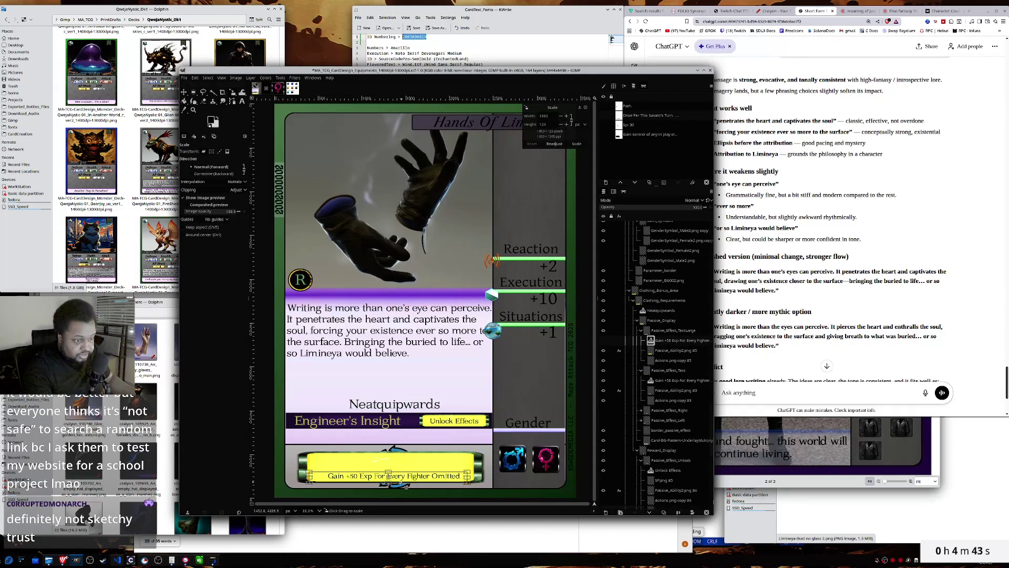
{"action": "key", "text": "t"}
{"action": "left_click", "coordinate": [453, 475]}
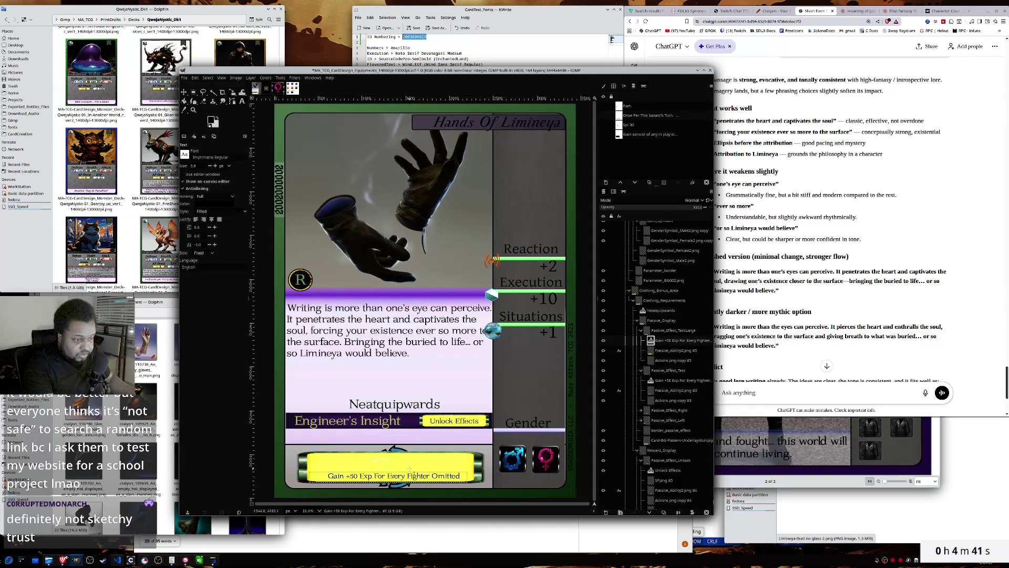
- Replace the Gain +50 Exp line with 'At the beginning of this Savant's turn pick up'
{"action": "left_click", "coordinate": [460, 475]}
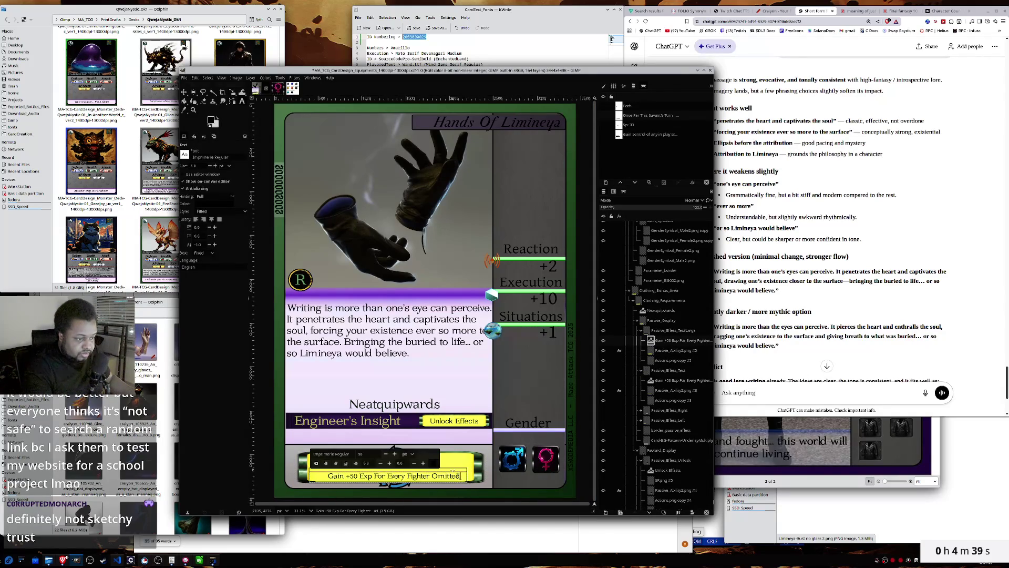
{"action": "key", "text": "ctrl+z"}
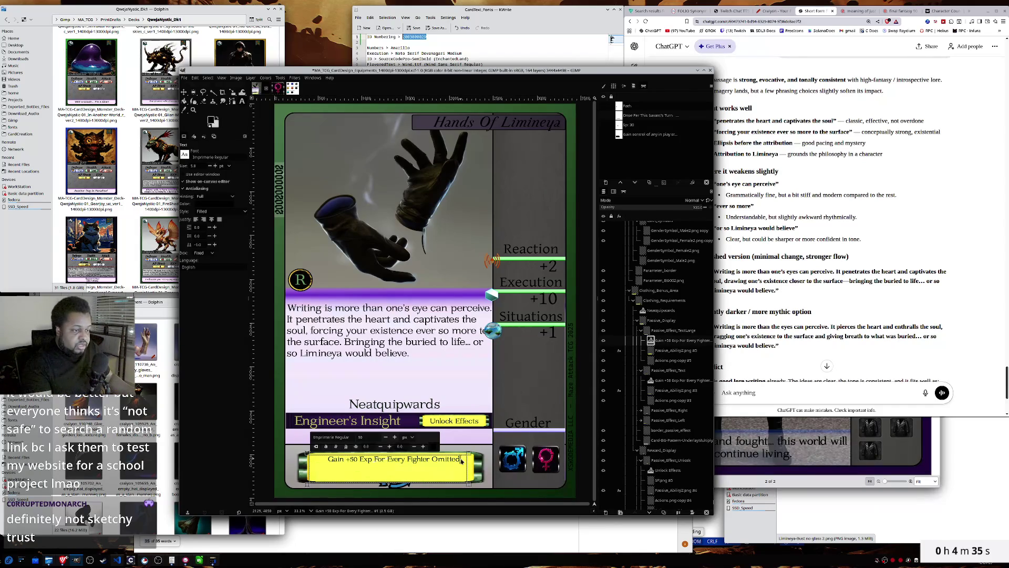
{"action": "triple_click", "coordinate": [461, 459]}
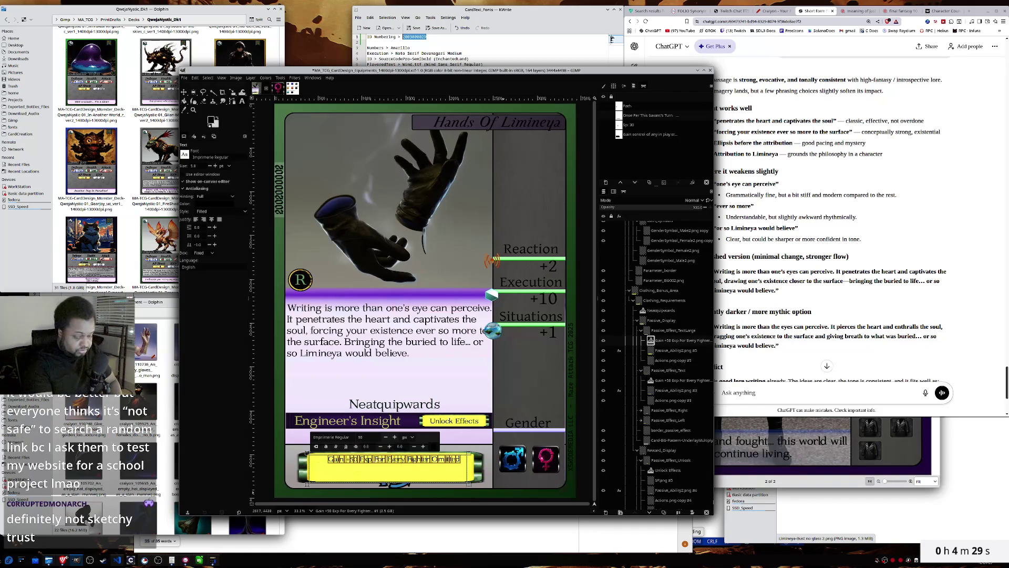
{"action": "type", "text": "At t"}
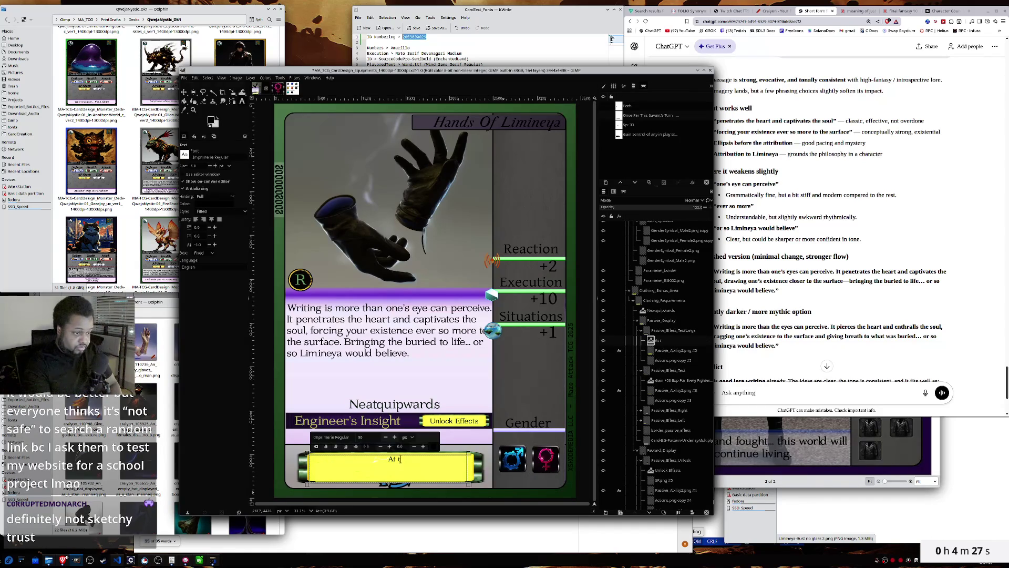
{"action": "type", "text": "he begin"}
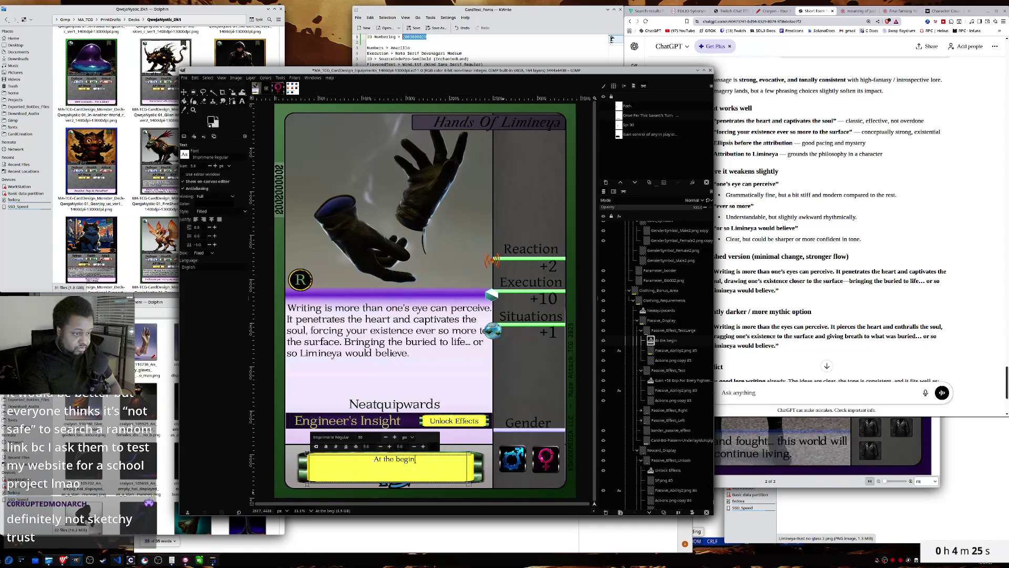
{"action": "type", "text": "ning of t"}
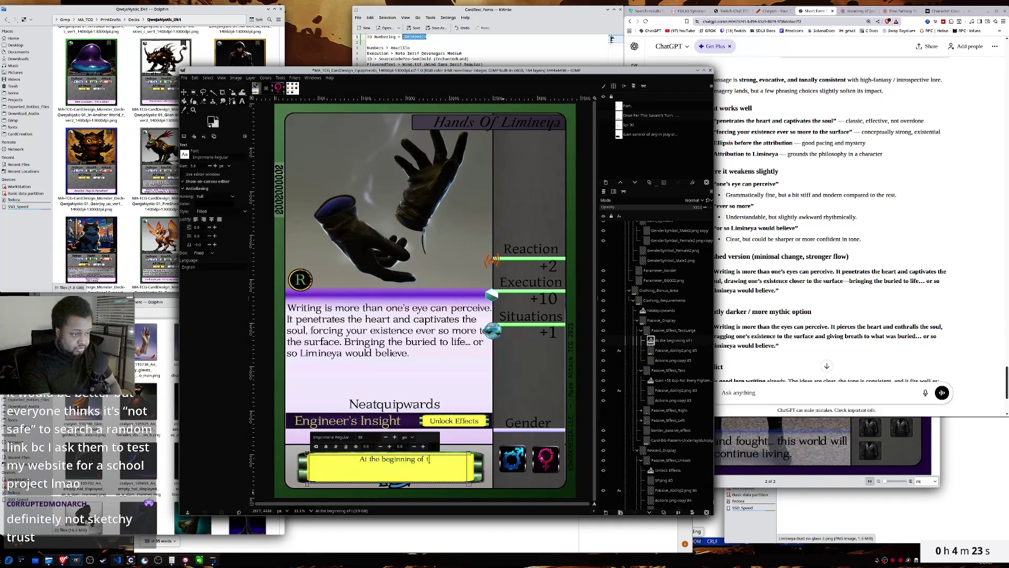
{"action": "type", "text": "his Savant"}
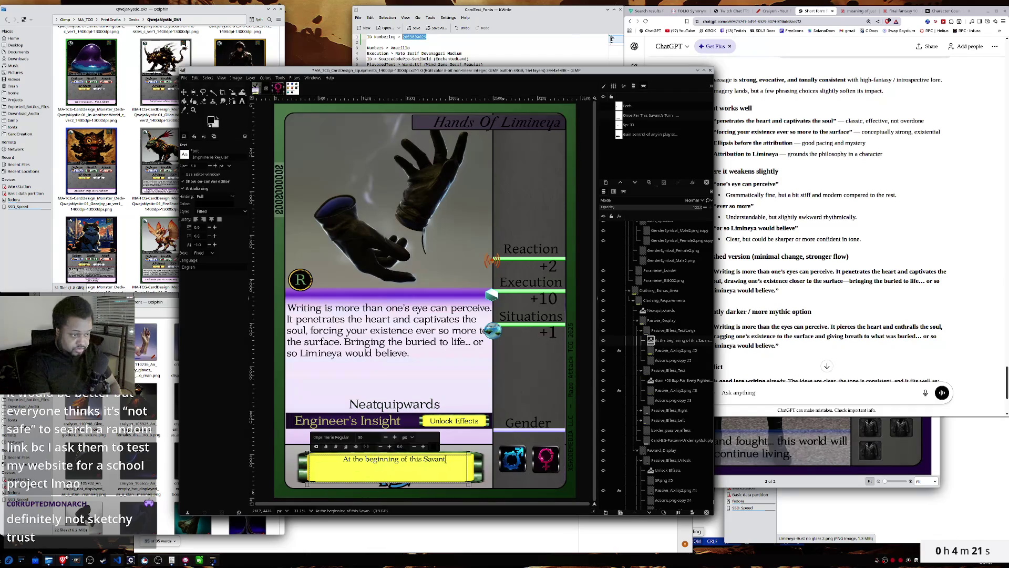
{"action": "type", "text": "'s turn"}
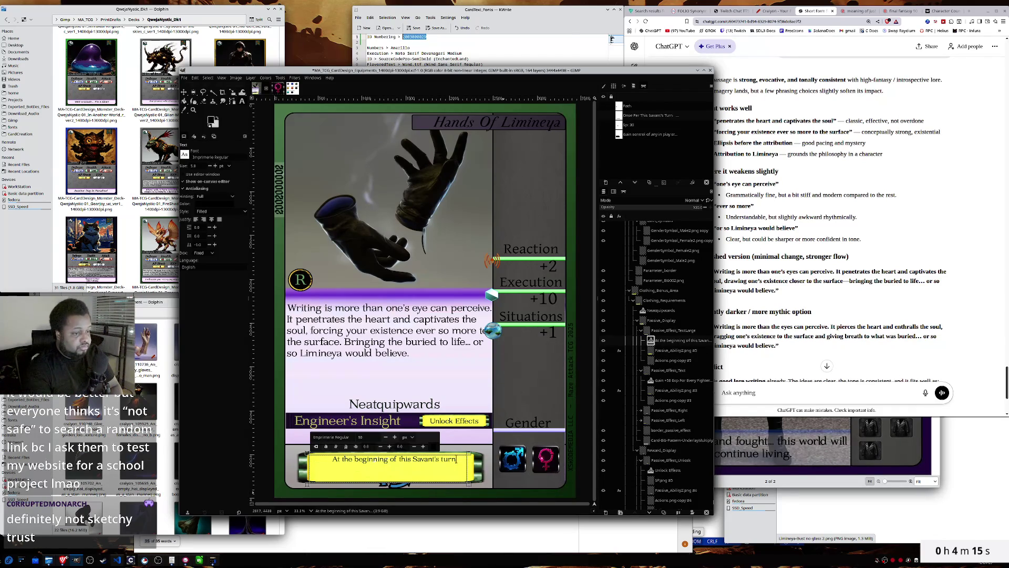
{"action": "type", "text": " p"}
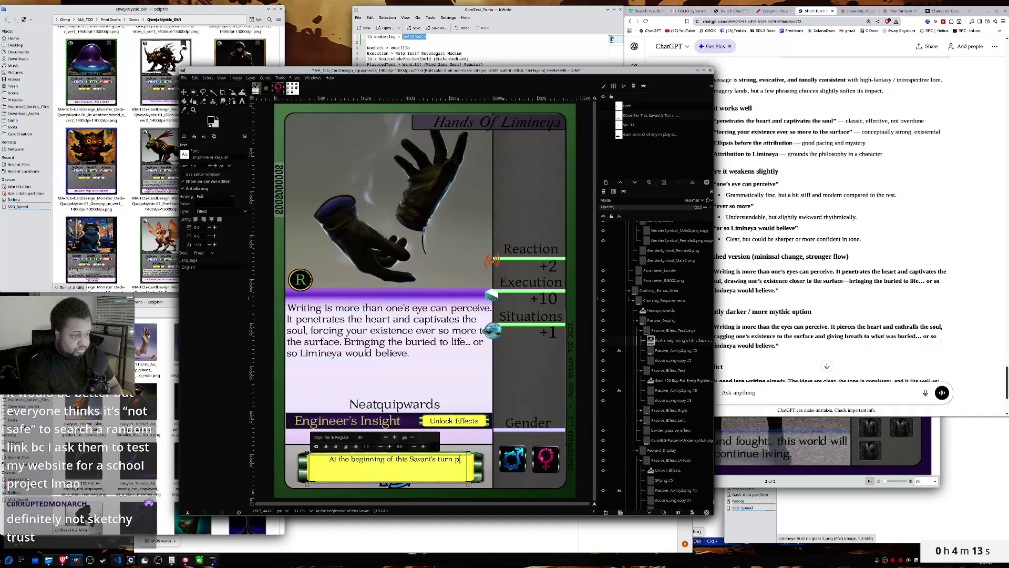
{"action": "type", "text": "ick up"}
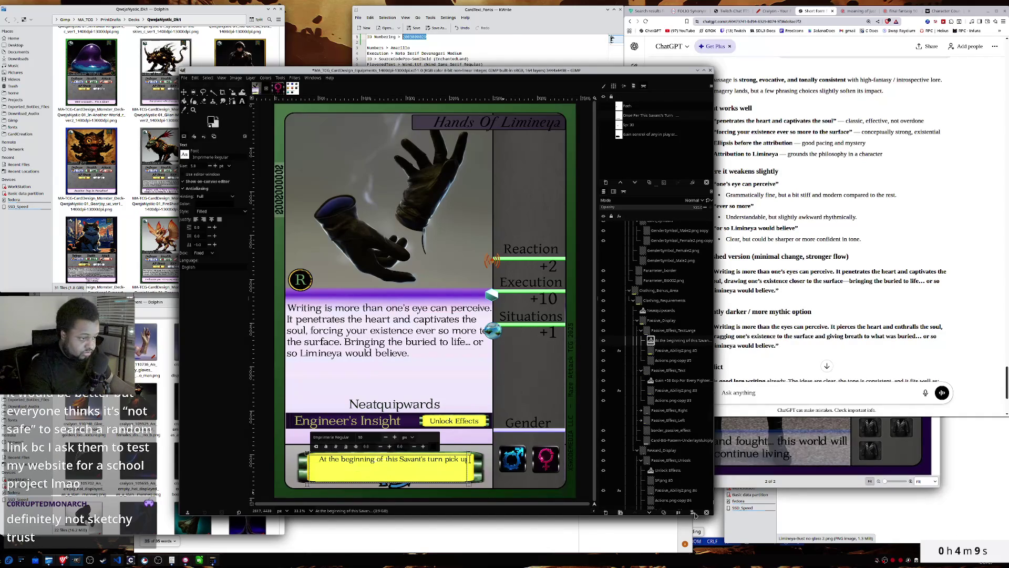
{"action": "left_click_drag", "start_coordinate": [477, 471], "coordinate": [481, 470]}
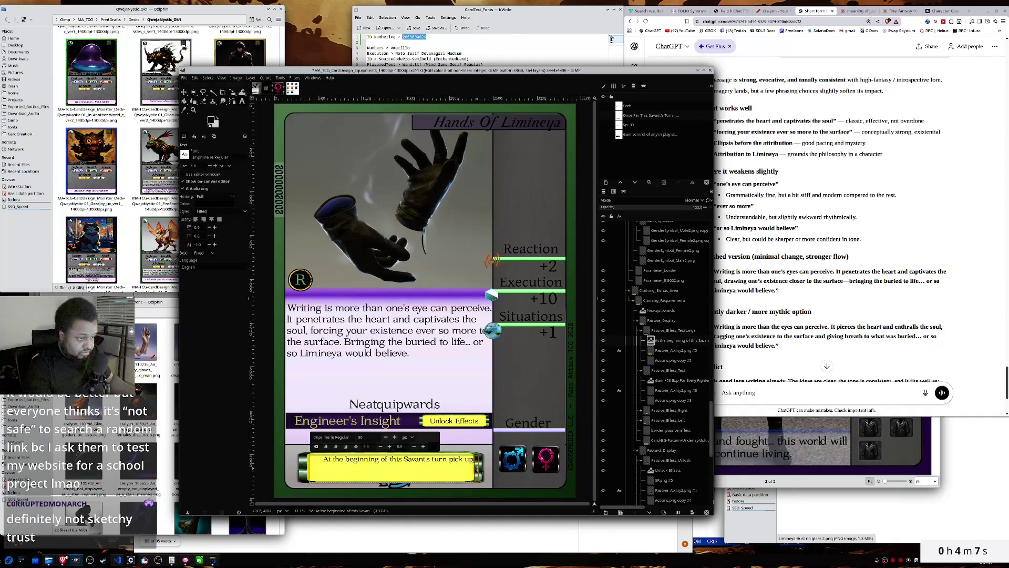
- Widen and left-align the text box, then add 'the top card from any of your deck'
{"action": "left_click_drag", "start_coordinate": [303, 465], "coordinate": [302, 466]}
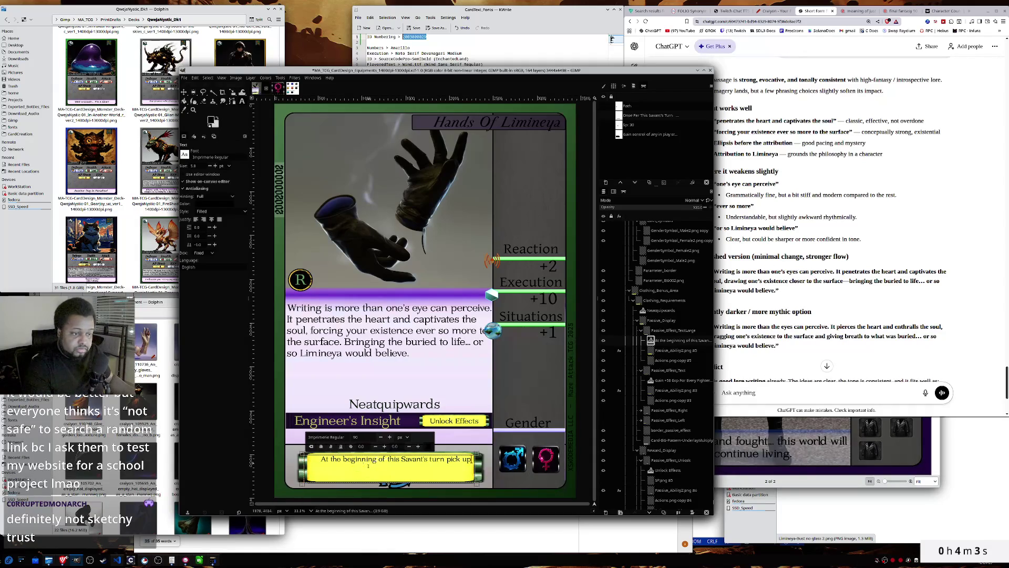
{"action": "left_click", "coordinate": [196, 219]}
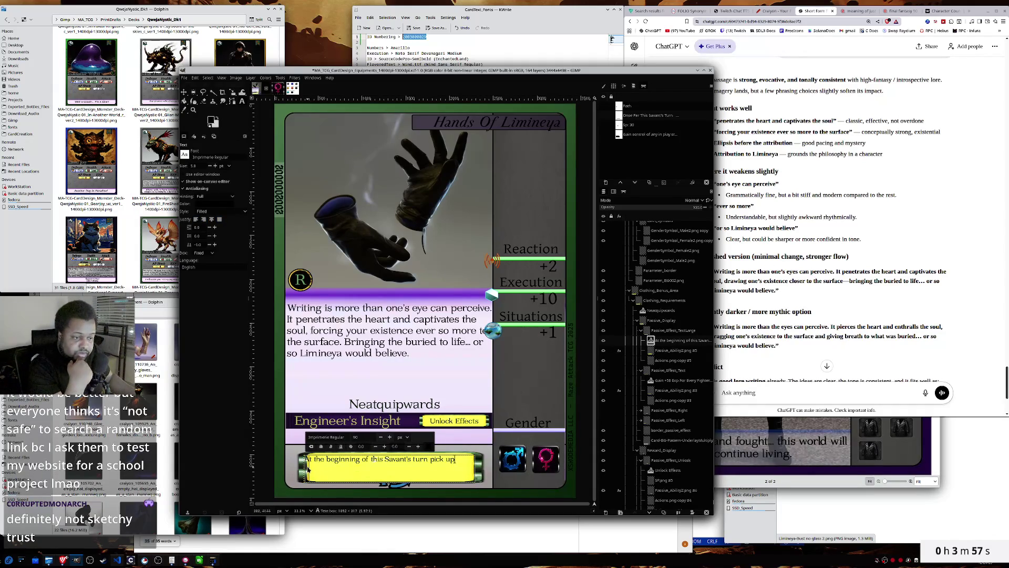
{"action": "left_click_drag", "start_coordinate": [305, 470], "coordinate": [309, 470]}
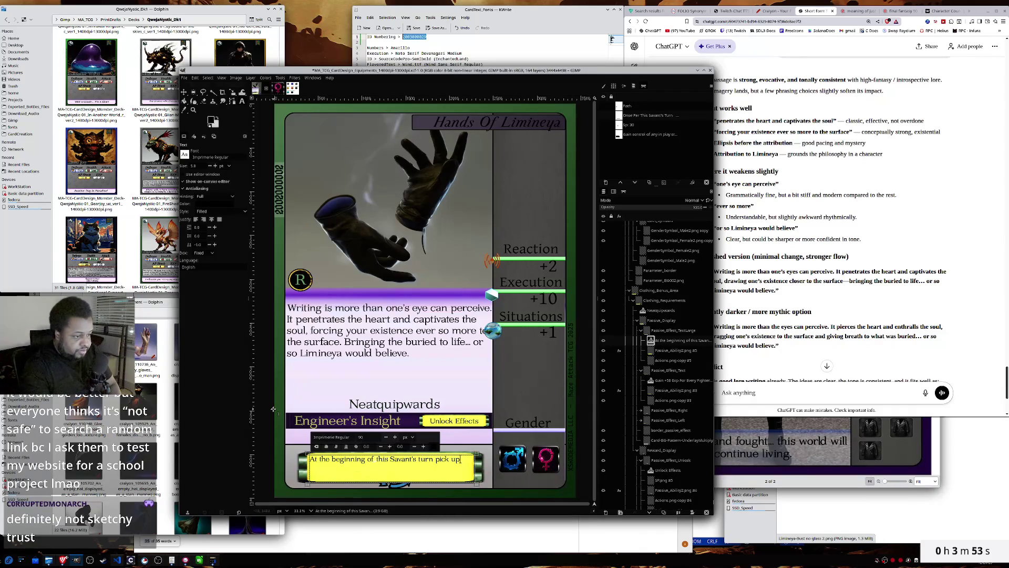
{"action": "type", "text": "he top card from any o"}
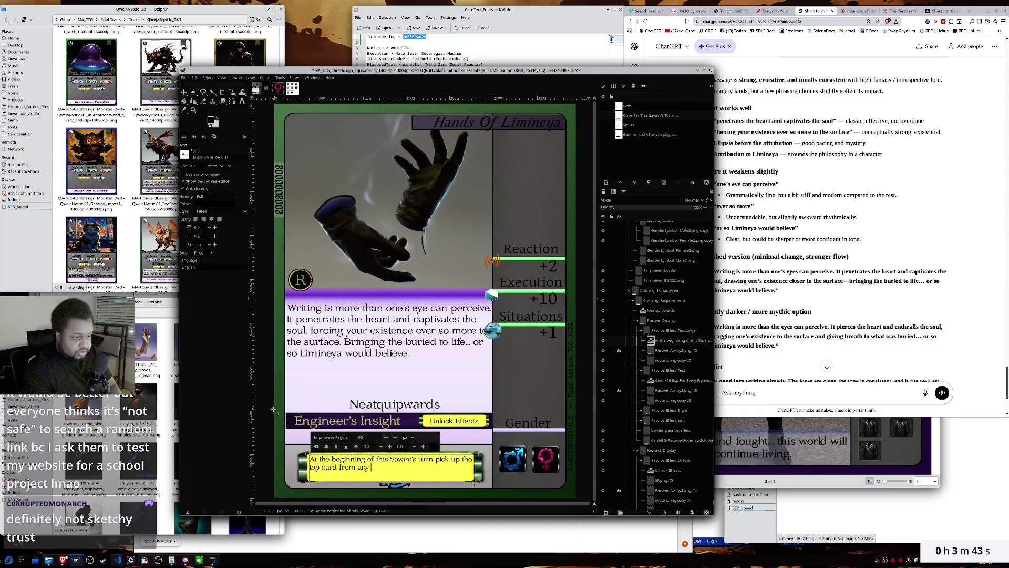
{"action": "type", "text": "f your"}
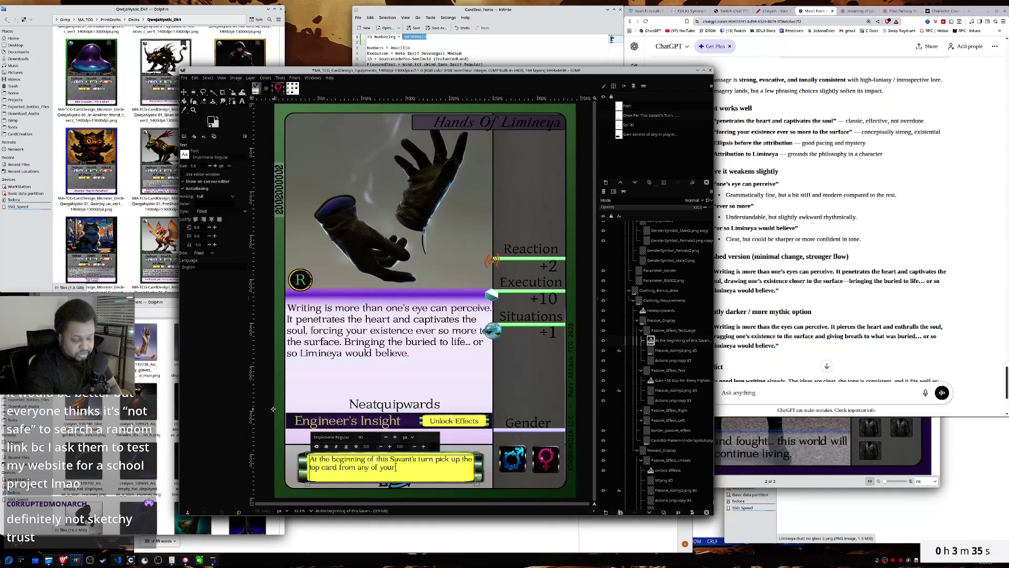
{"action": "type", "text": " deck."}
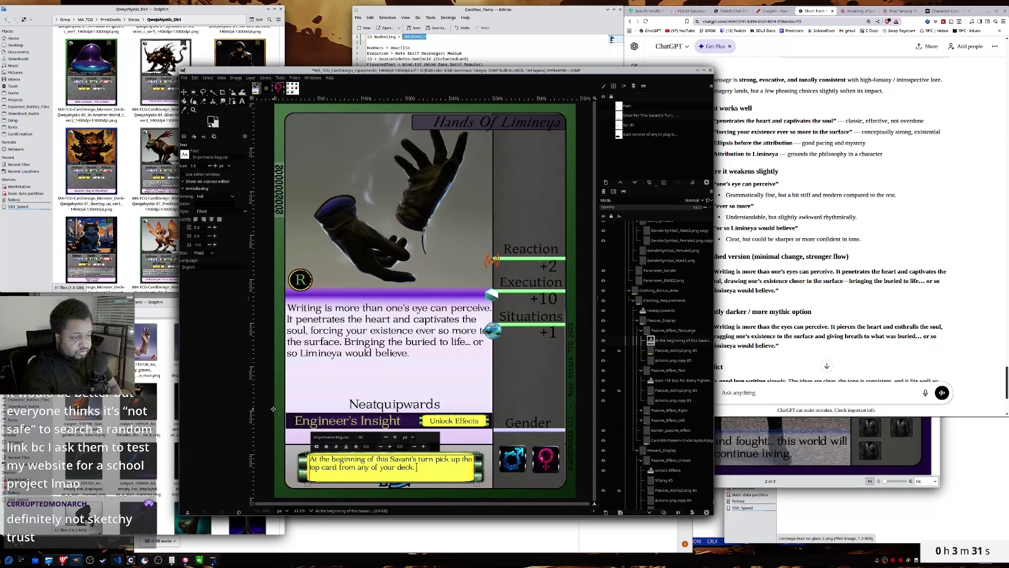
{"action": "type", "text": "en"}
{"action": "key", "text": "BackSpace"}
{"action": "key", "text": "BackSpace"}
{"action": "key", "text": "BackSpace"}
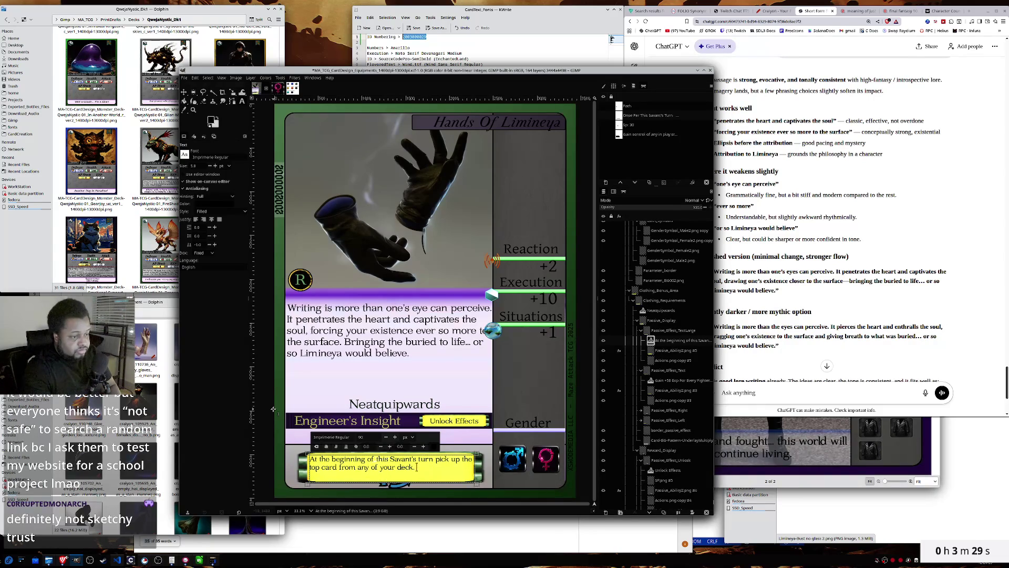
- Add the Equipment clause: decide to play it now or return it to the top of deck
{"action": "type", "text": "If "}
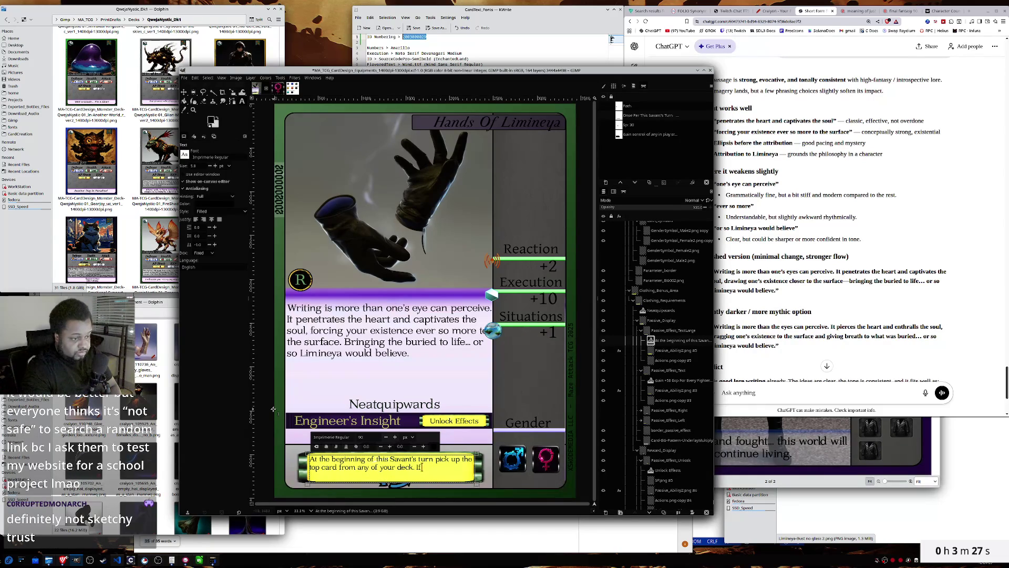
{"action": "type", "text": "an"}
{"action": "type", "text": " Equi"}
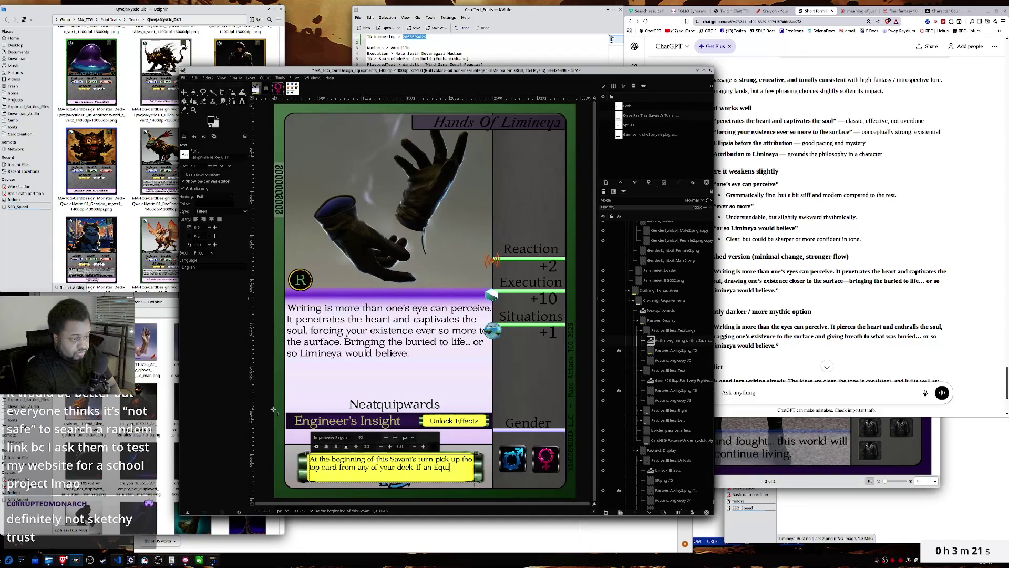
{"action": "key", "text": "BackSpace"}
{"action": "key", "text": "BackSpace"}
{"action": "key", "text": "BackSpace"}
{"action": "key", "text": "BackSpace"}
{"action": "key", "text": "BackSpace"}
{"action": "key", "text": "BackSpace"}
{"action": "key", "text": "BackSpace"}
{"action": "type", "text": "Equipment"}
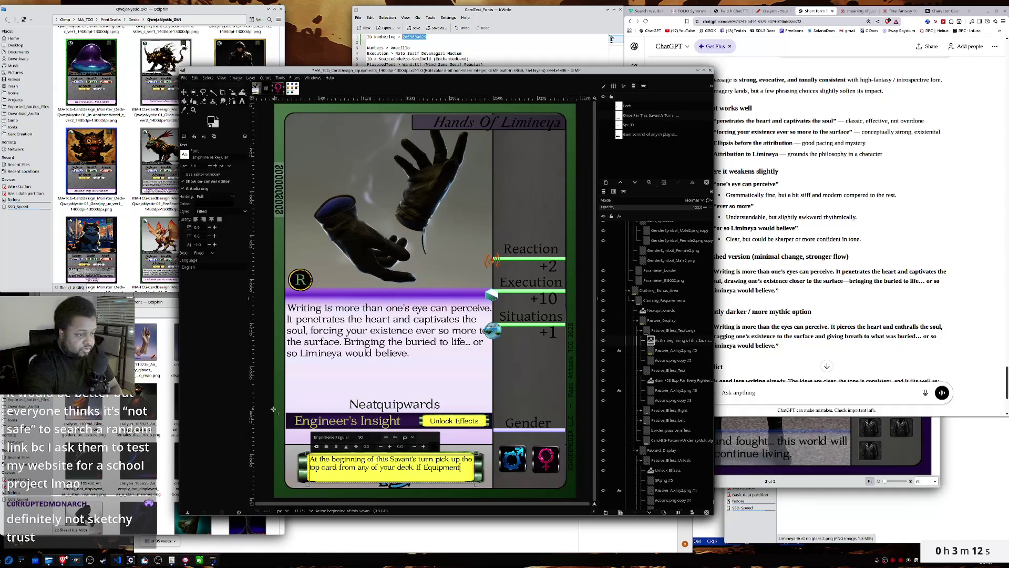
{"action": "type", "text": "card you can"}
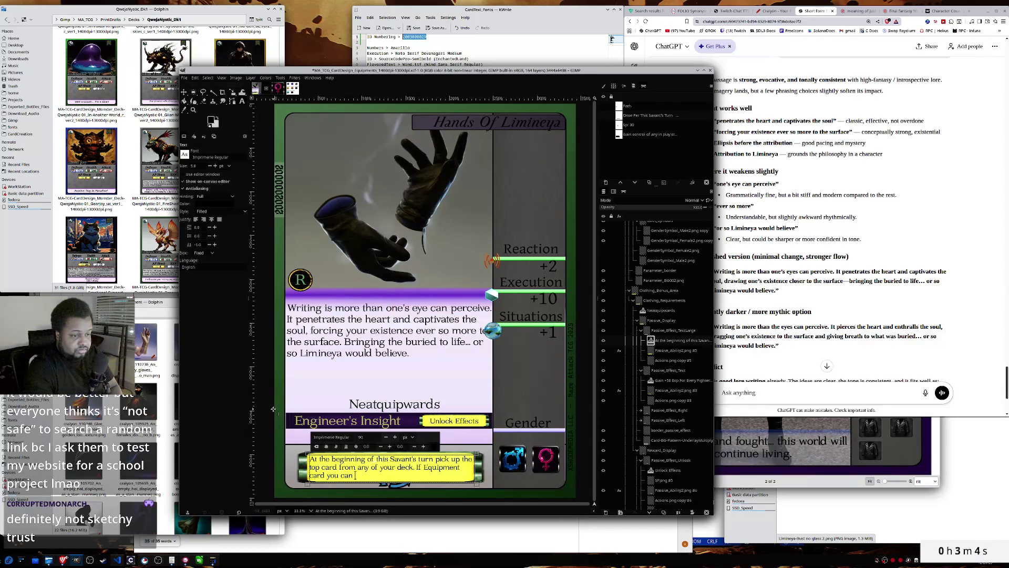
{"action": "key", "text": "BackSpace"}
{"action": "key", "text": "BackSpace"}
{"action": "key", "text": "BackSpace"}
{"action": "key", "text": "BackSpace"}
{"action": "key", "text": "BackSpace"}
{"action": "key", "text": "BackSpace"}
{"action": "key", "text": "BackSpace"}
{"action": "type", "text": "decide if play"}
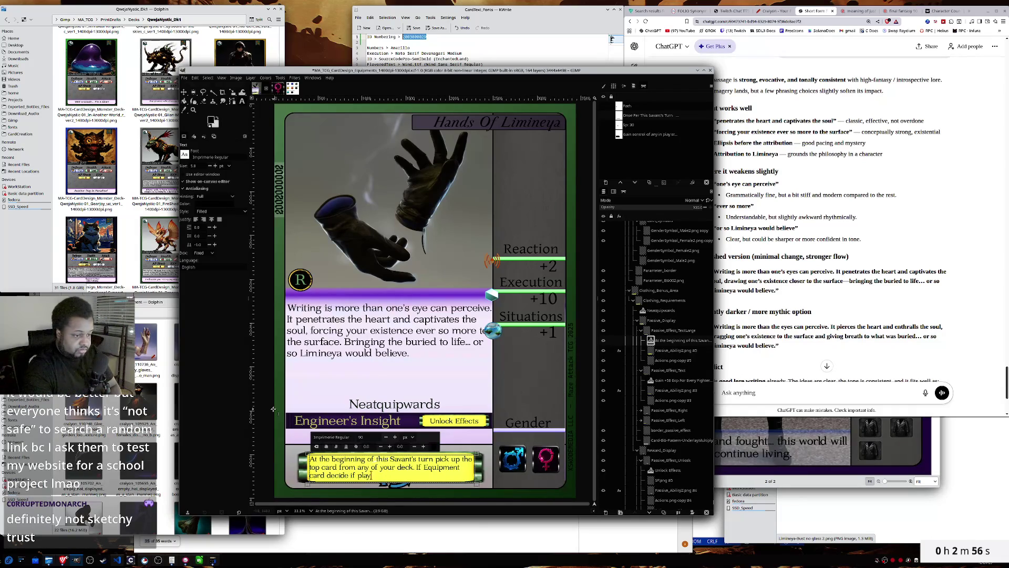
{"action": "key", "text": "BackSpace"}
{"action": "key", "text": "BackSpace"}
{"action": "key", "text": "BackSpace"}
{"action": "key", "text": "BackSpace"}
{"action": "key", "text": "BackSpace"}
{"action": "key", "text": "BackSpace"}
{"action": "key", "text": "BackSpace"}
{"action": "type", "text": "to "}
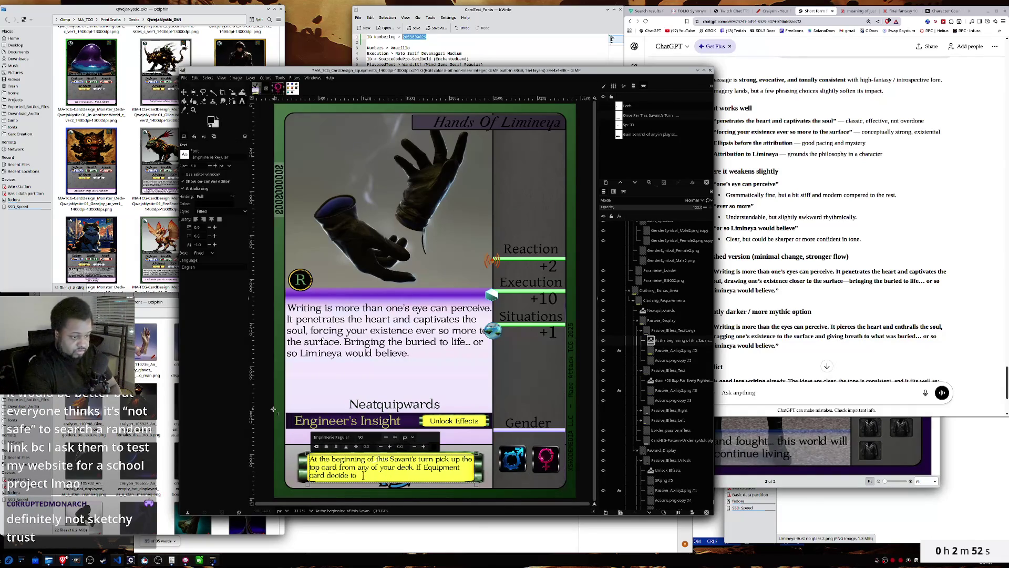
{"action": "type", "text": "play now or return to top of deck"}
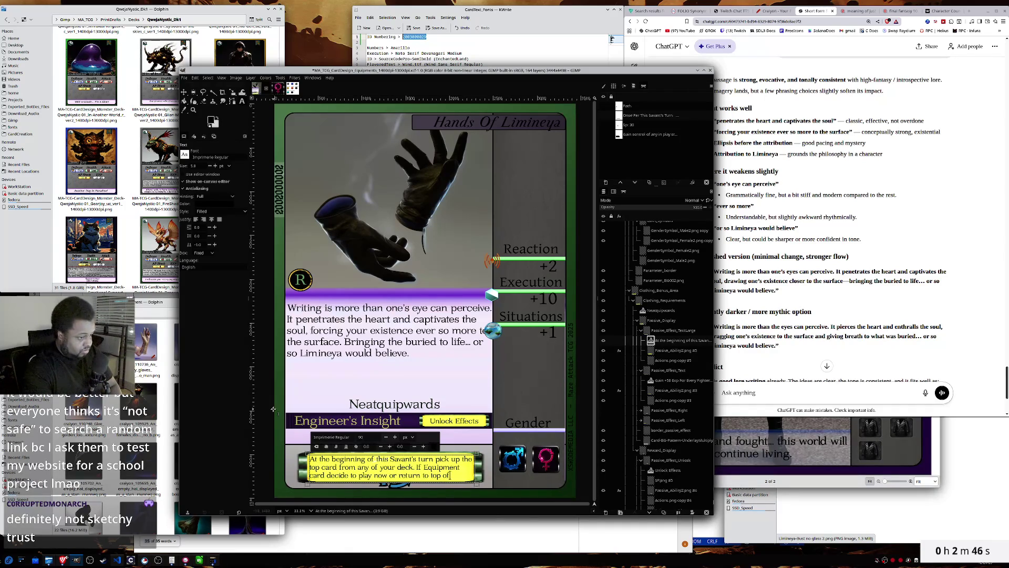
{"action": "type", "text": "."}
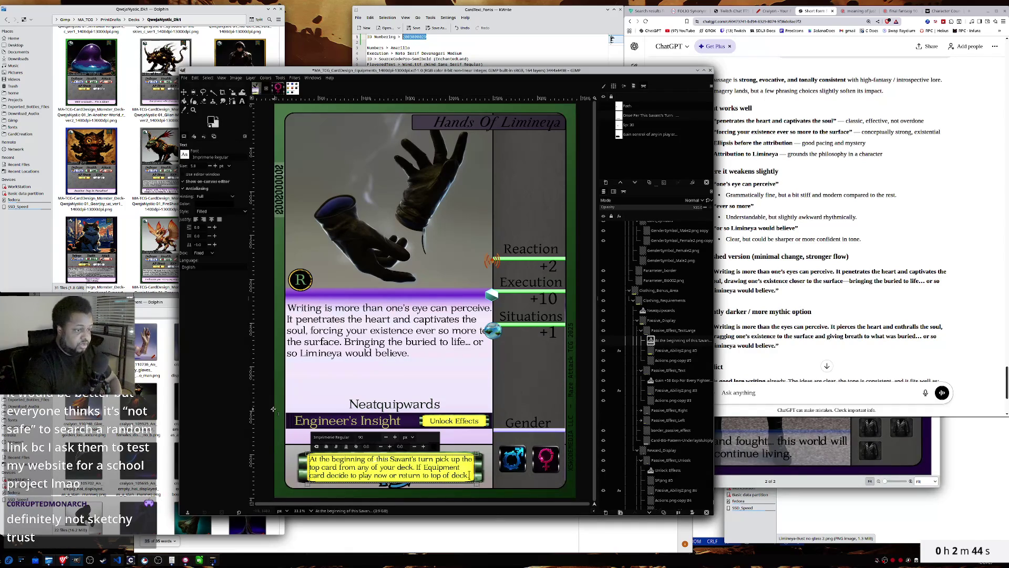
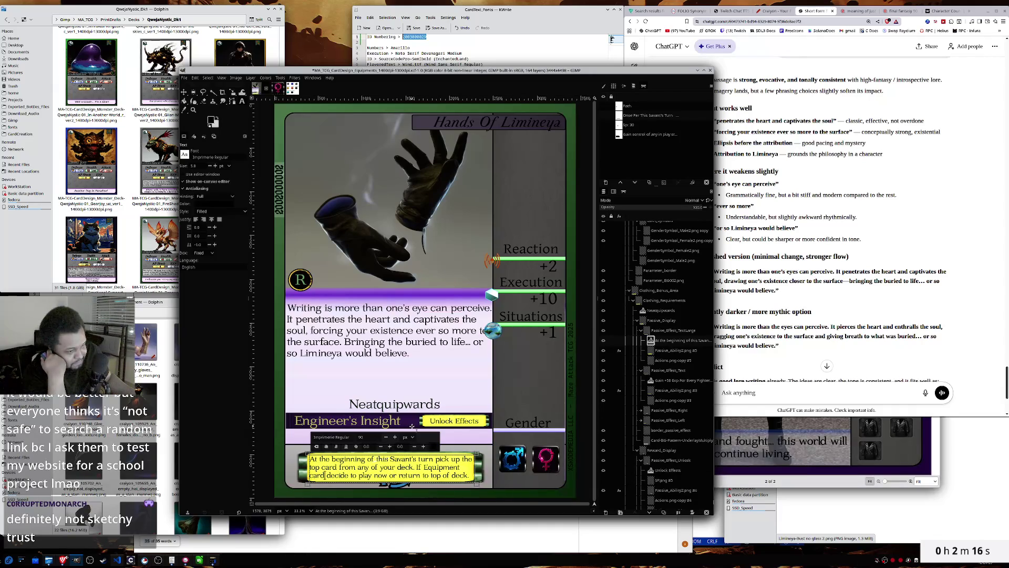
- Scale the yellow Passive_Ability2 box taller at both its top and bottom edges
{"action": "left_click", "coordinate": [680, 354]}
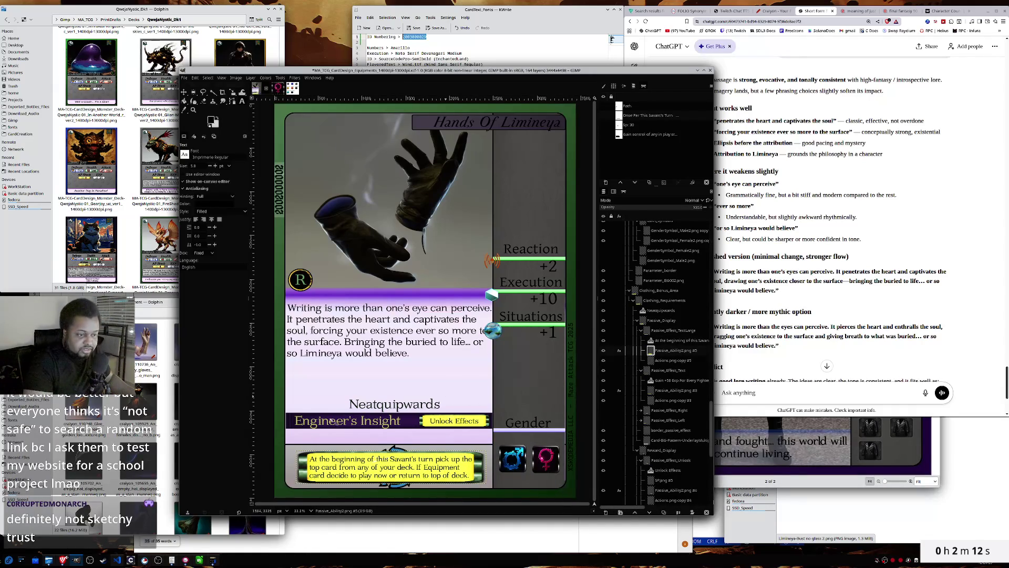
{"action": "key", "text": "shift+s"}
{"action": "left_click", "coordinate": [383, 447]}
{"action": "left_click_drag", "start_coordinate": [391, 451], "coordinate": [392, 446]}
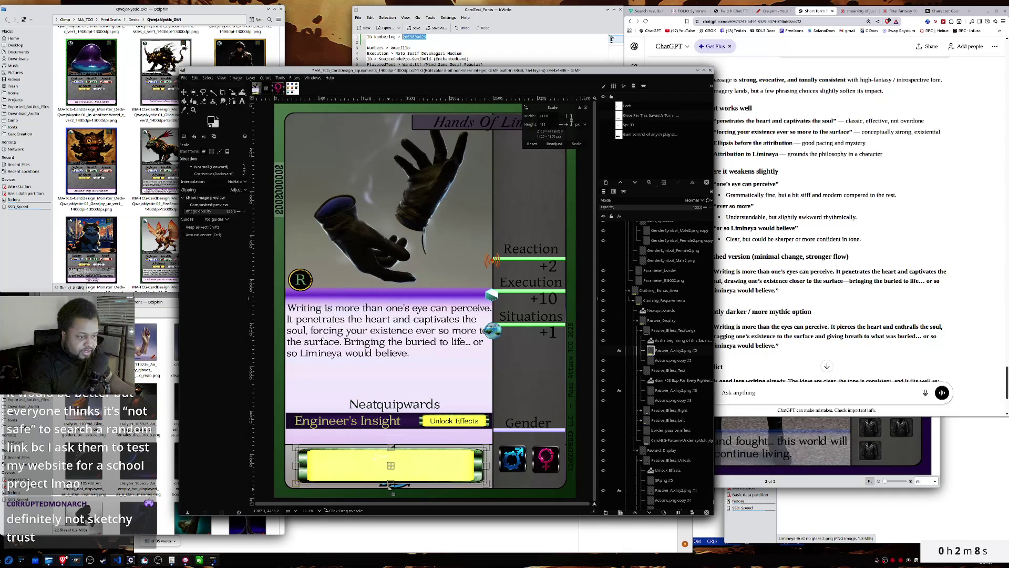
{"action": "left_click_drag", "start_coordinate": [390, 484], "coordinate": [391, 486]}
{"action": "left_click", "coordinate": [578, 144]}
- Select the effect text layer and place the text cursor in the yellow box
{"action": "left_click", "coordinate": [666, 340]}
{"action": "key", "text": "t"}
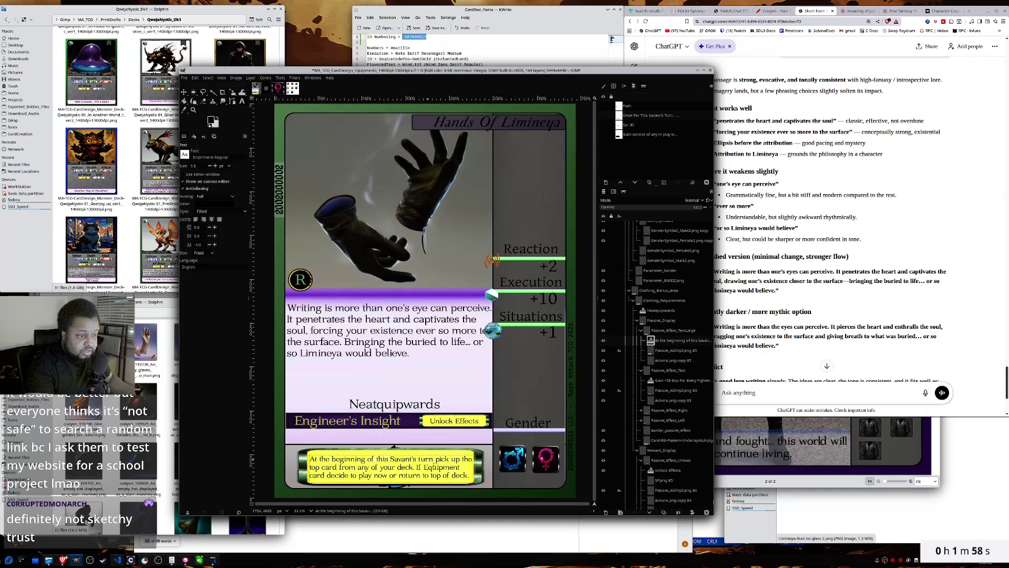
{"action": "left_click", "coordinate": [460, 467]}
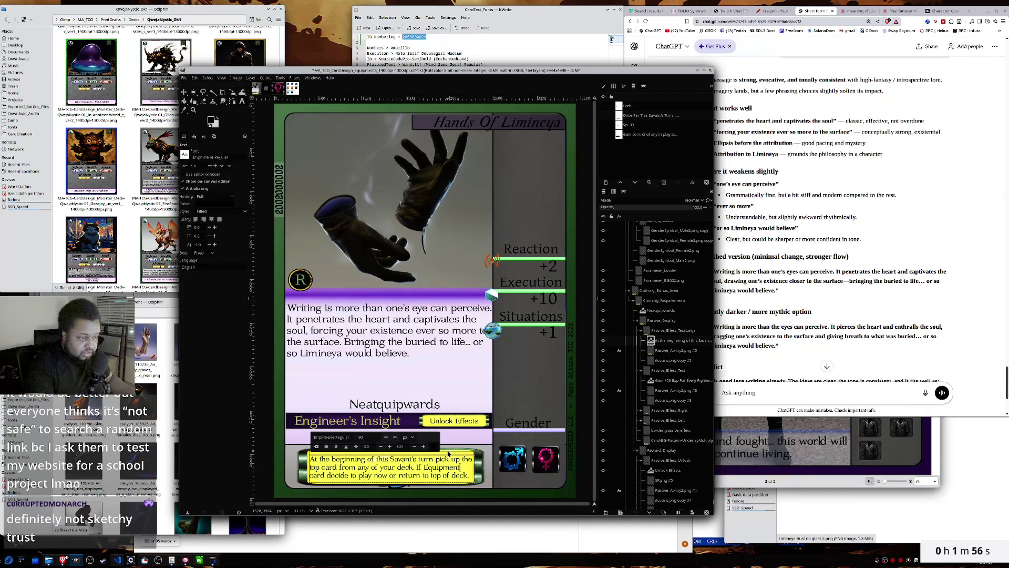
- Insert 'card is', join the line after Equipment and add a comma
{"action": "key", "text": "shift+Up"}
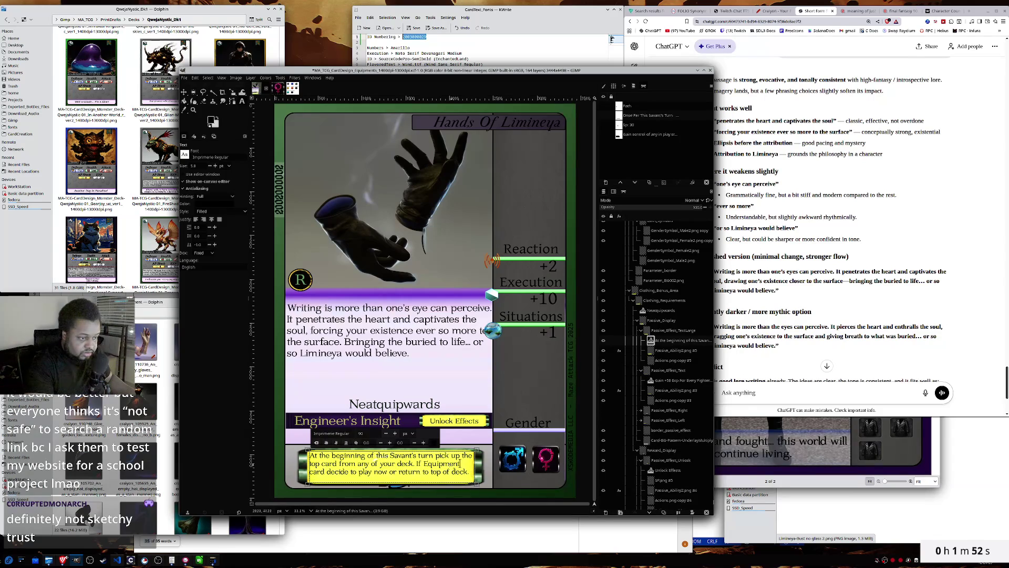
{"action": "type", "text": "card is"}
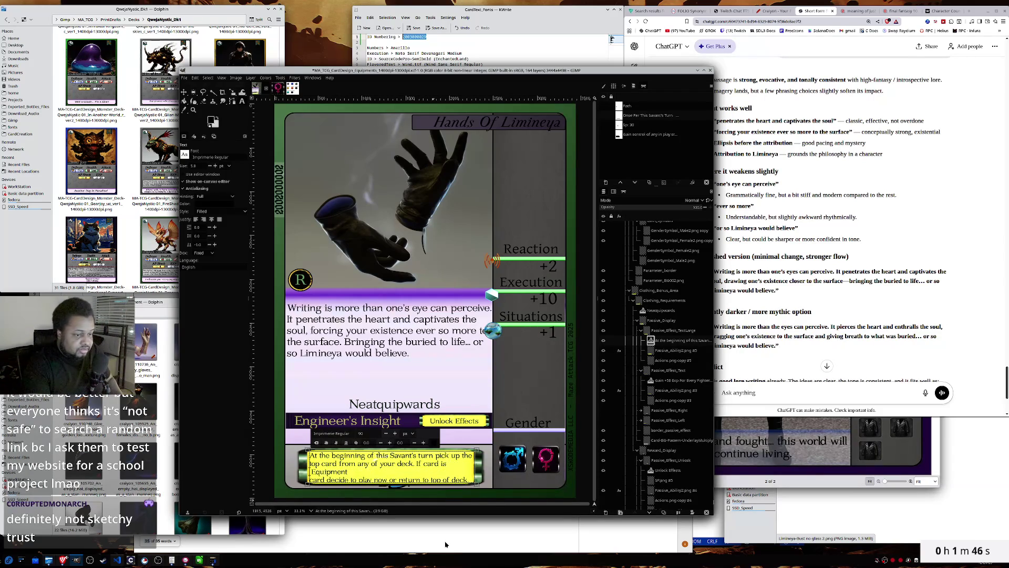
{"action": "key", "text": "End"}
{"action": "key", "text": "Delete"}
{"action": "type", "text": ","}
{"action": "key", "text": "Delete"}
{"action": "key", "text": "Delete"}
{"action": "key", "text": "Delete"}
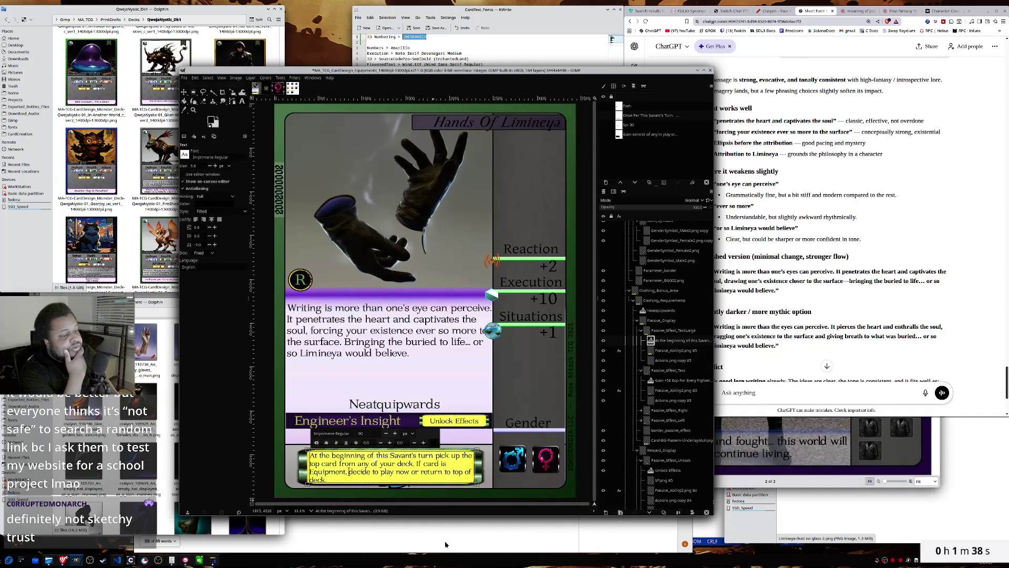
- Add 'card' after 'now' and finish the sentence with 'top of deck. (no reshuffle)'
{"action": "key", "text": "ctrl+Right"}
{"action": "key", "text": "ctrl+Right"}
{"action": "key", "text": "ctrl+Right"}
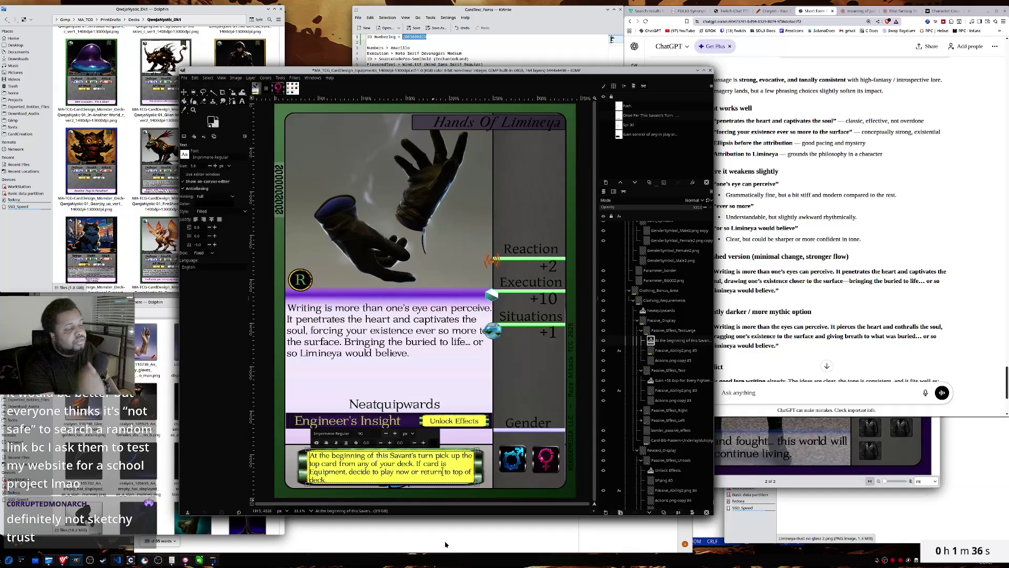
{"action": "type", "text": "card"}
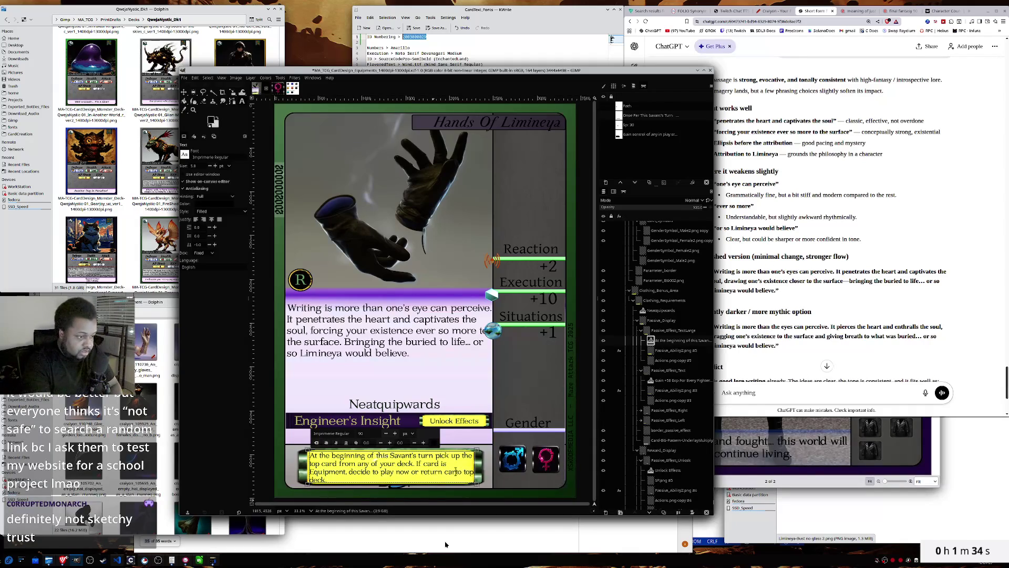
{"action": "key", "text": "ctrl+Right"}
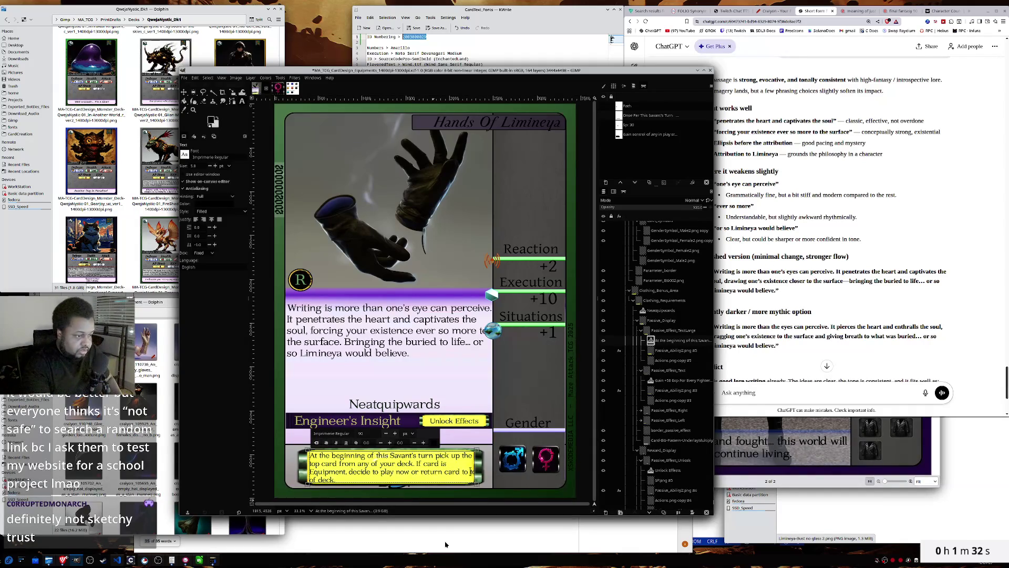
{"action": "type", "text": "p"}
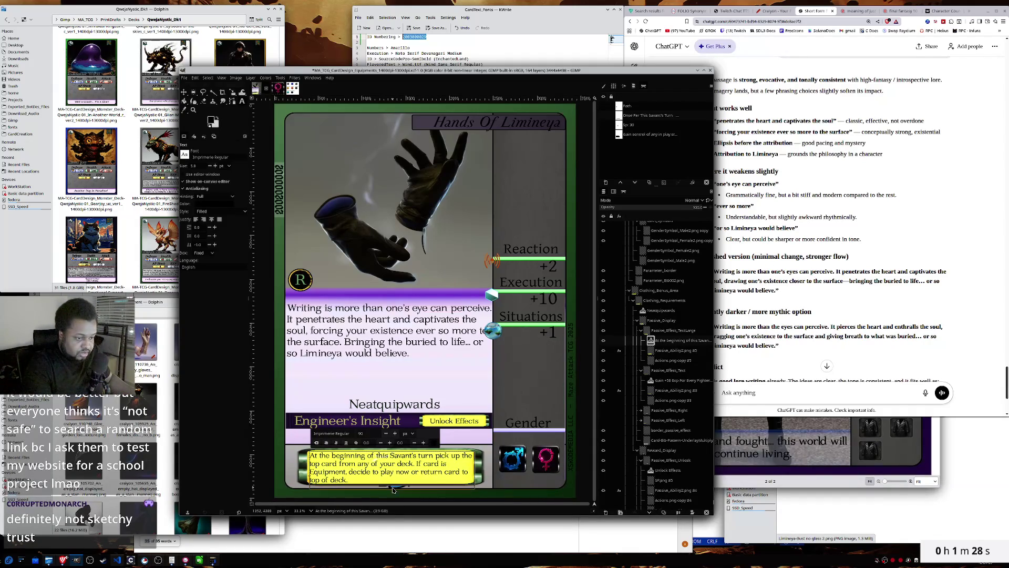
{"action": "type", "text": " of deck. ("}
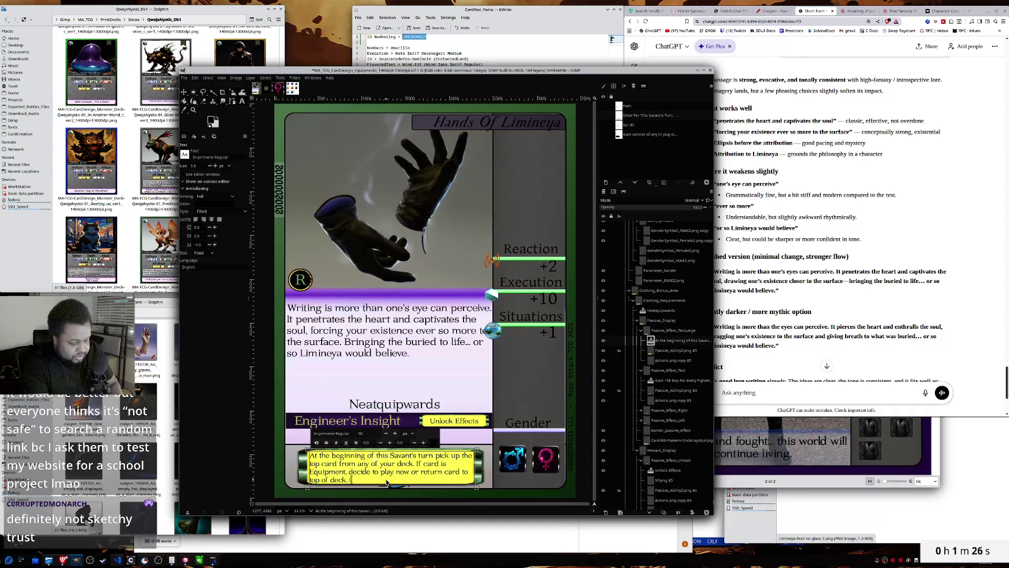
{"action": "type", "text": "no re"}
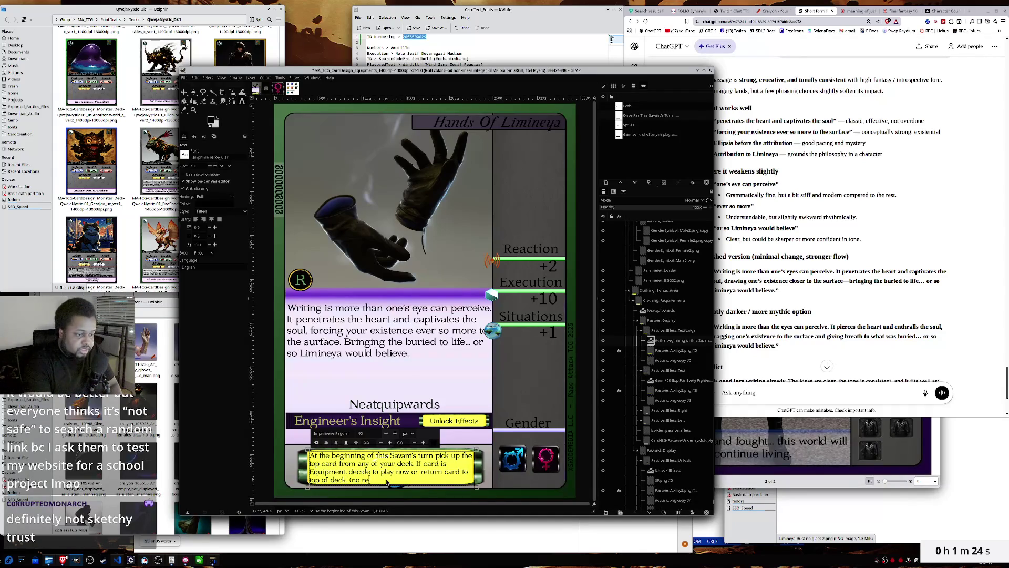
{"action": "type", "text": "shuffle"}
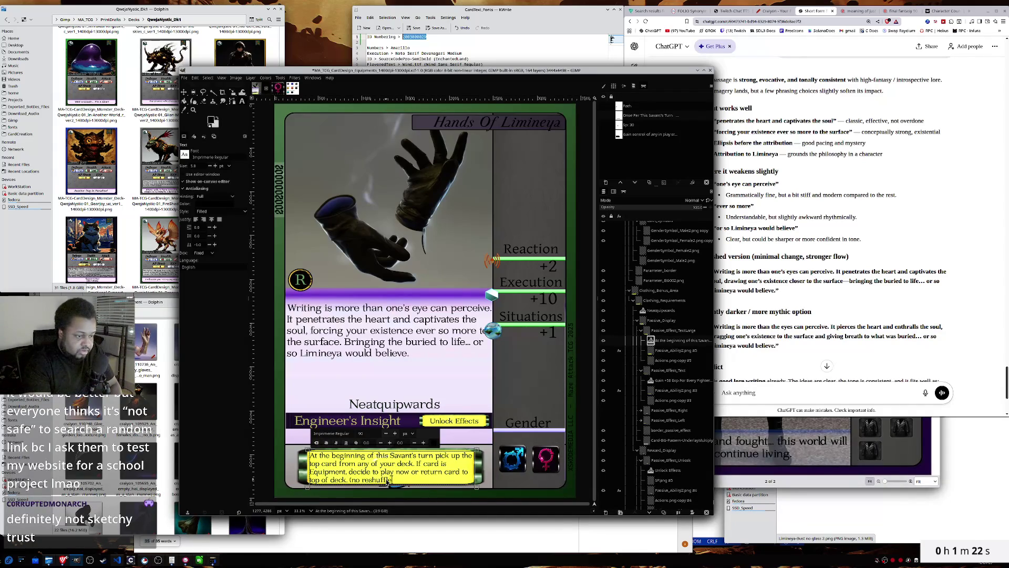
{"action": "type", "text": ")"}
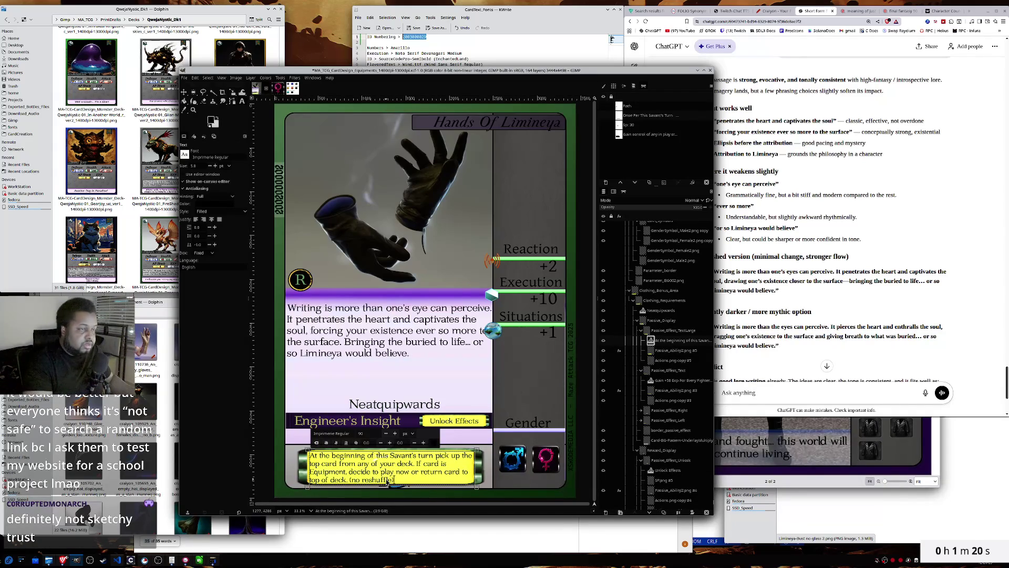
{"action": "left_click", "coordinate": [661, 302]}
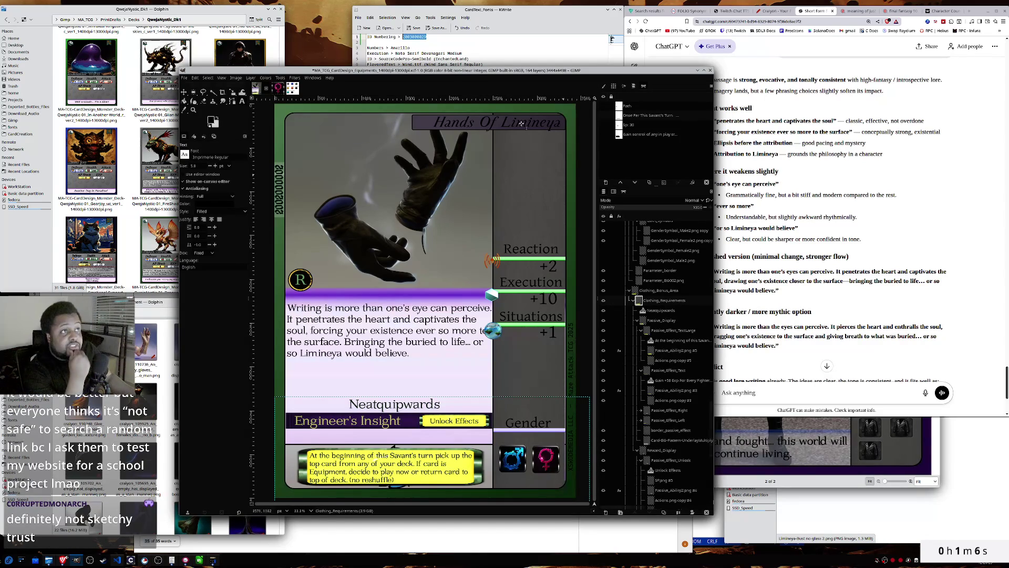
{"action": "left_click", "coordinate": [612, 39]}
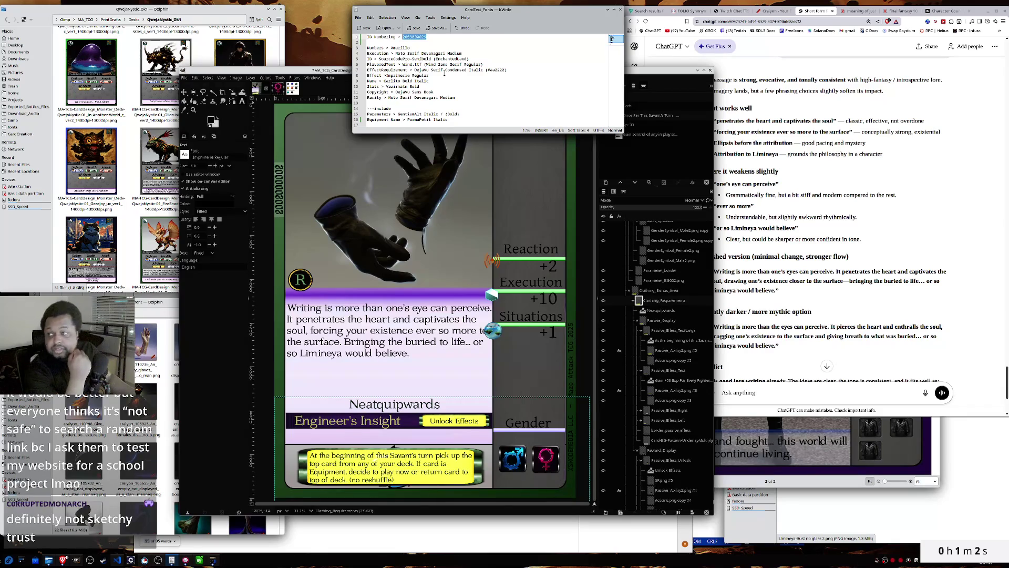
{"action": "left_click", "coordinate": [686, 78]}
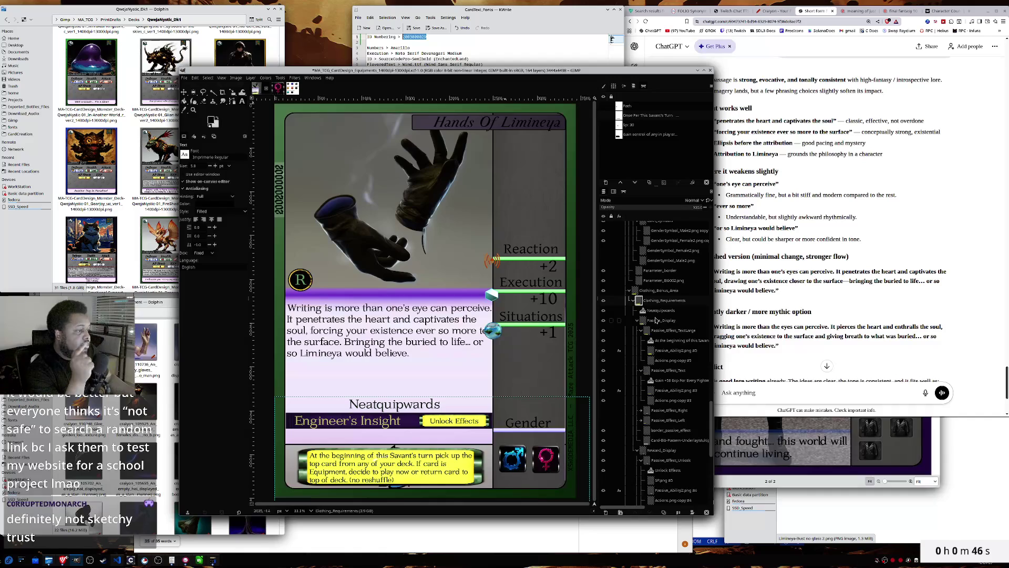
{"action": "left_click", "coordinate": [664, 370]}
{"action": "left_click", "coordinate": [662, 330]}
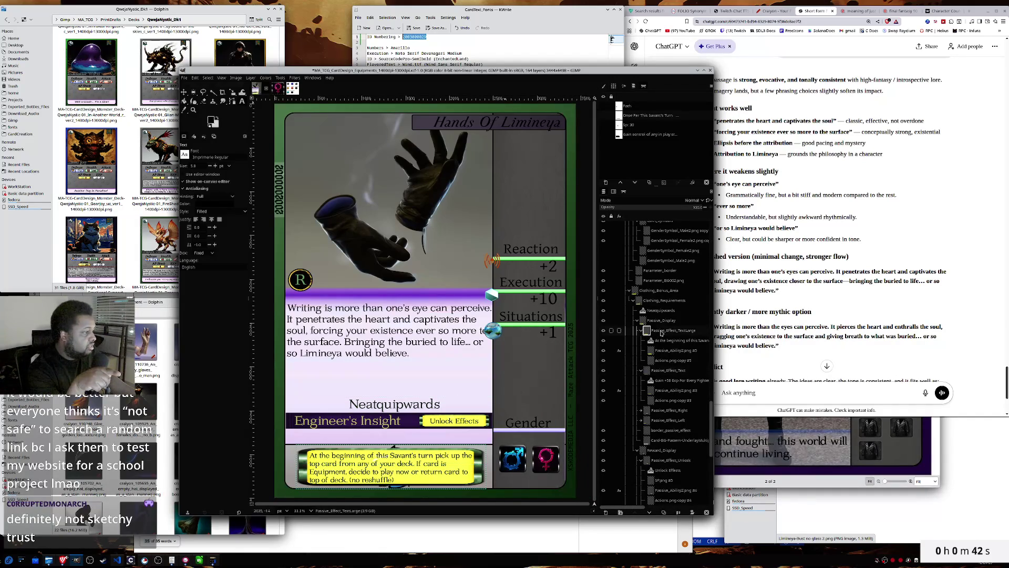
{"action": "left_click", "coordinate": [605, 324]}
{"action": "left_click", "coordinate": [604, 325]}
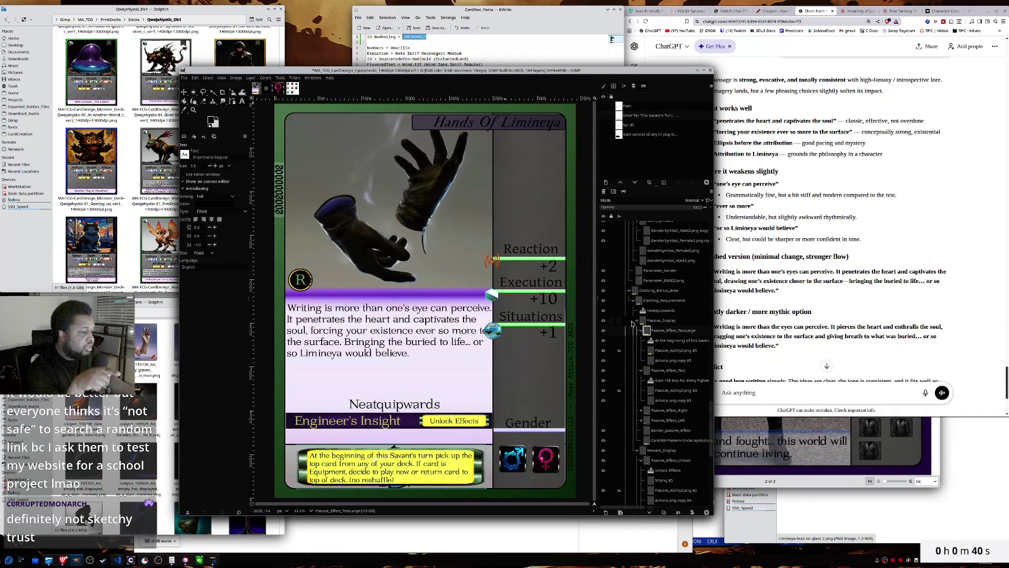
{"action": "left_click", "coordinate": [665, 322]}
{"action": "left_click", "coordinate": [664, 331]}
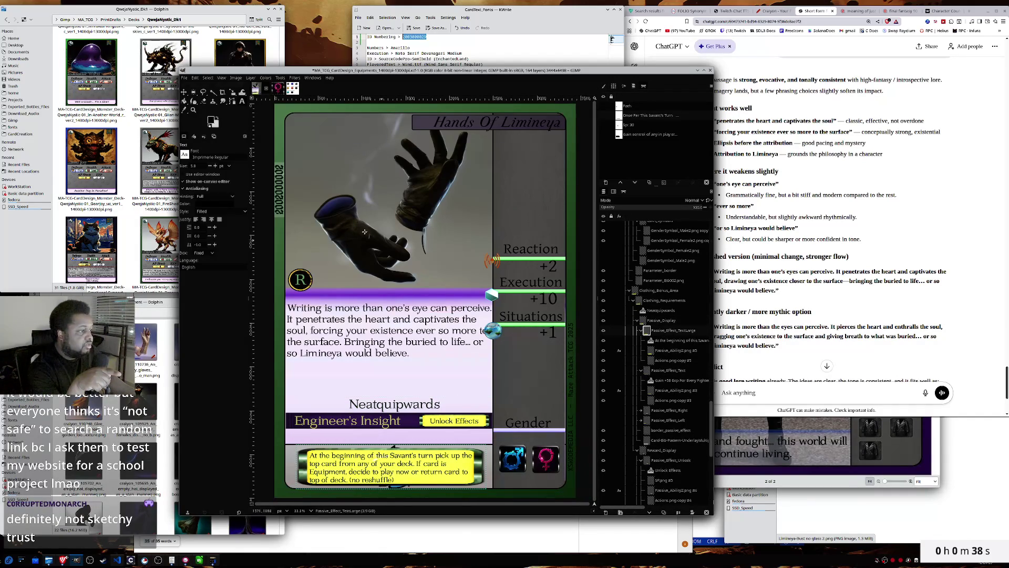
- Add a text box above the yellow panel reading 'Does Not Stack For Same Savant'
{"action": "left_click_drag", "start_coordinate": [286, 436], "coordinate": [476, 445]}
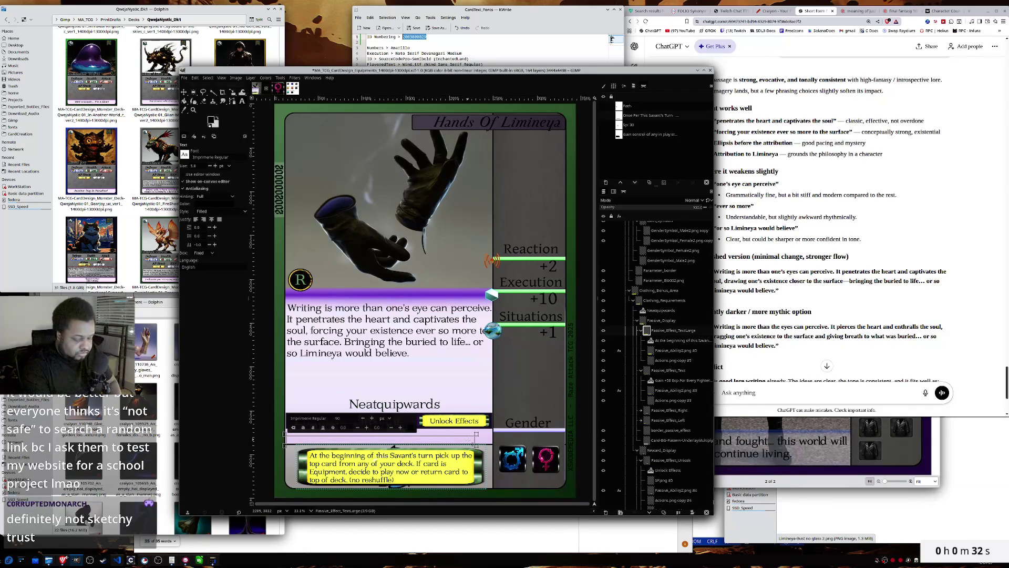
{"action": "type", "text": "Does not"}
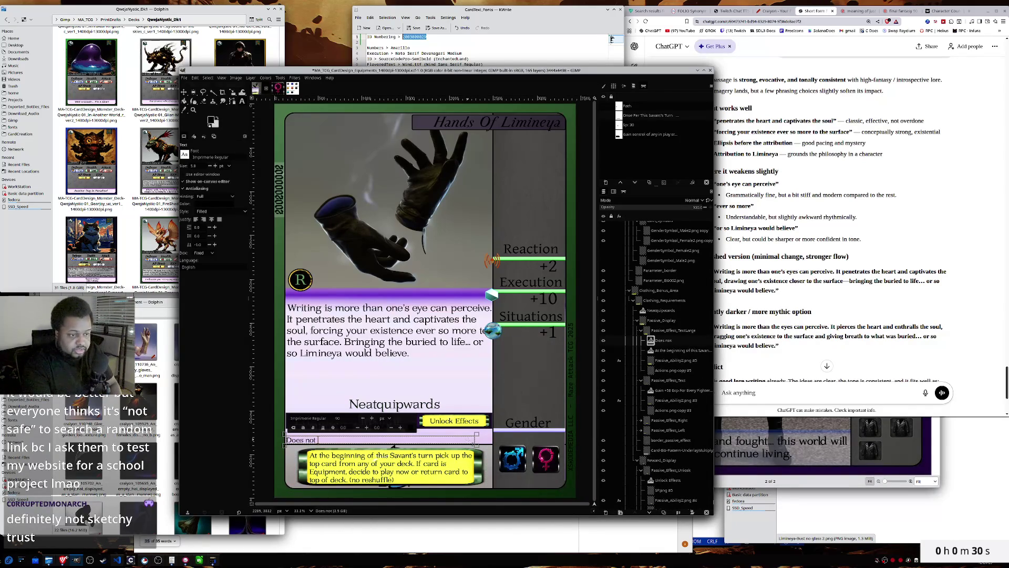
{"action": "key", "text": "BackSpace"}
{"action": "key", "text": "BackSpace"}
{"action": "type", "text": "Not"}
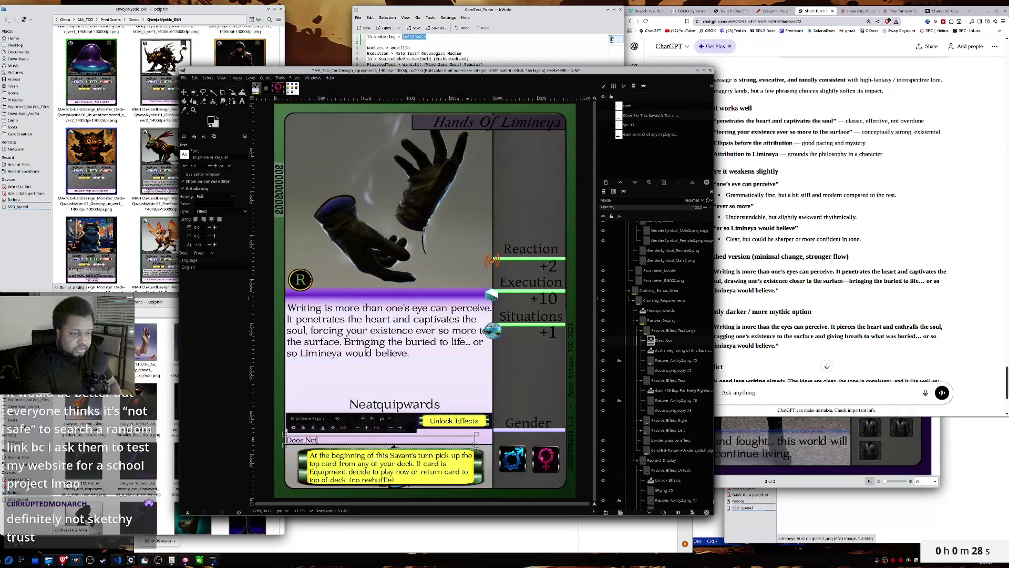
{"action": "type", "text": " Stack "}
{"action": "type", "text": "For Same"}
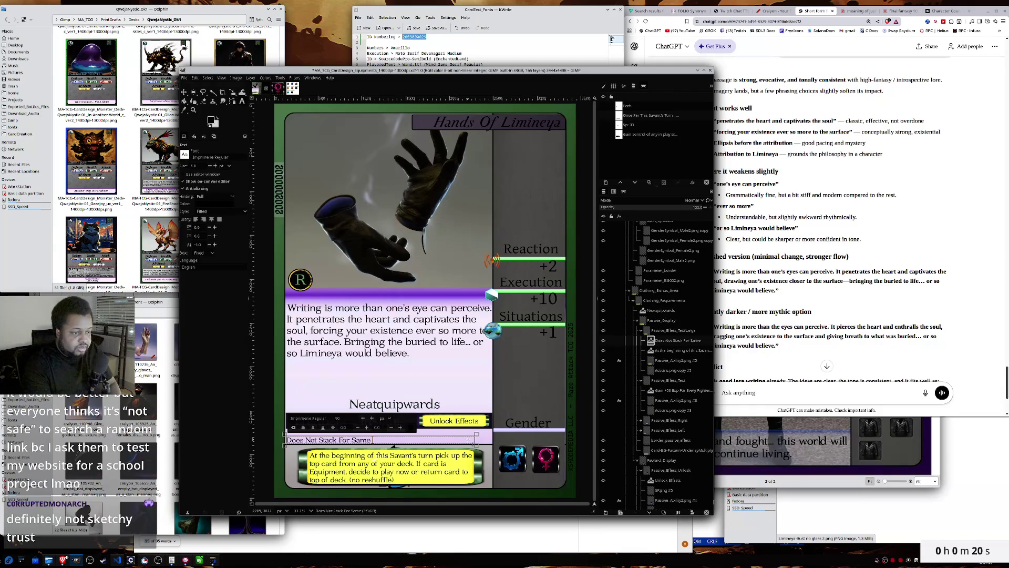
{"action": "type", "text": " Savant"}
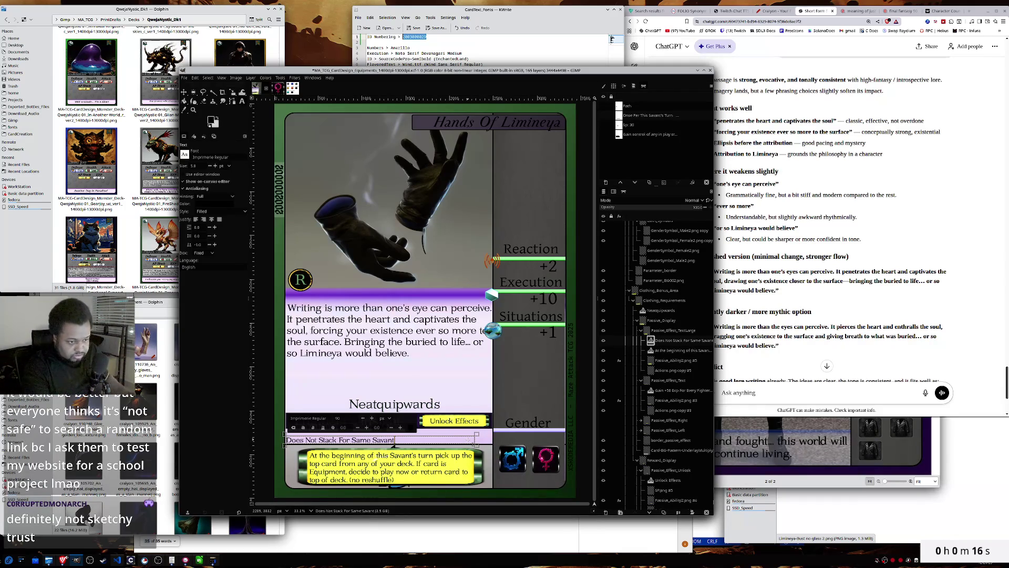
- Set the new line's text colour to a saturated red
{"action": "left_click", "coordinate": [221, 203]}
{"action": "left_click", "coordinate": [432, 271]}
{"action": "left_click_drag", "start_coordinate": [432, 271], "coordinate": [429, 269]}
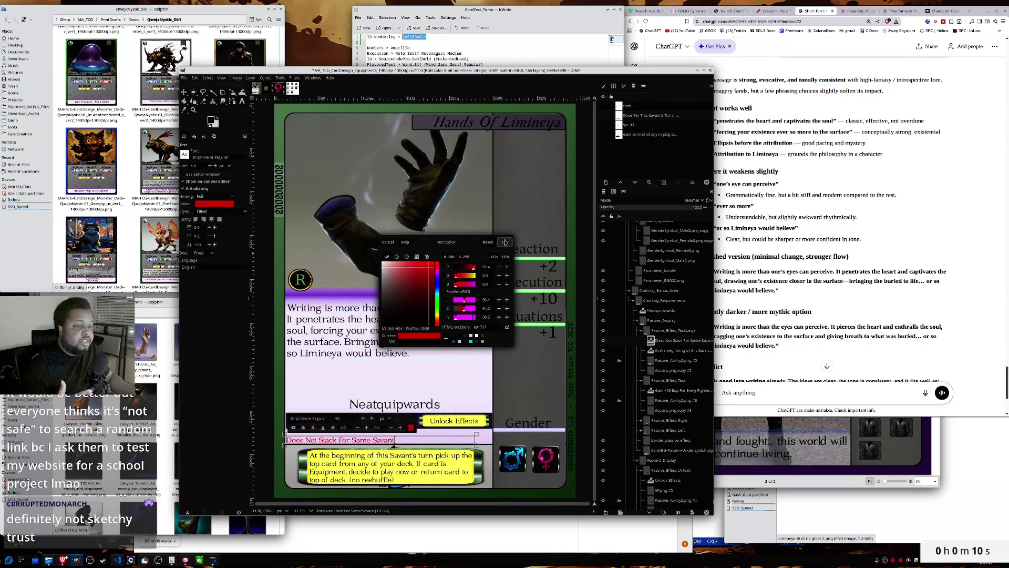
{"action": "left_click", "coordinate": [505, 243]}
{"action": "left_click", "coordinate": [443, 63]}
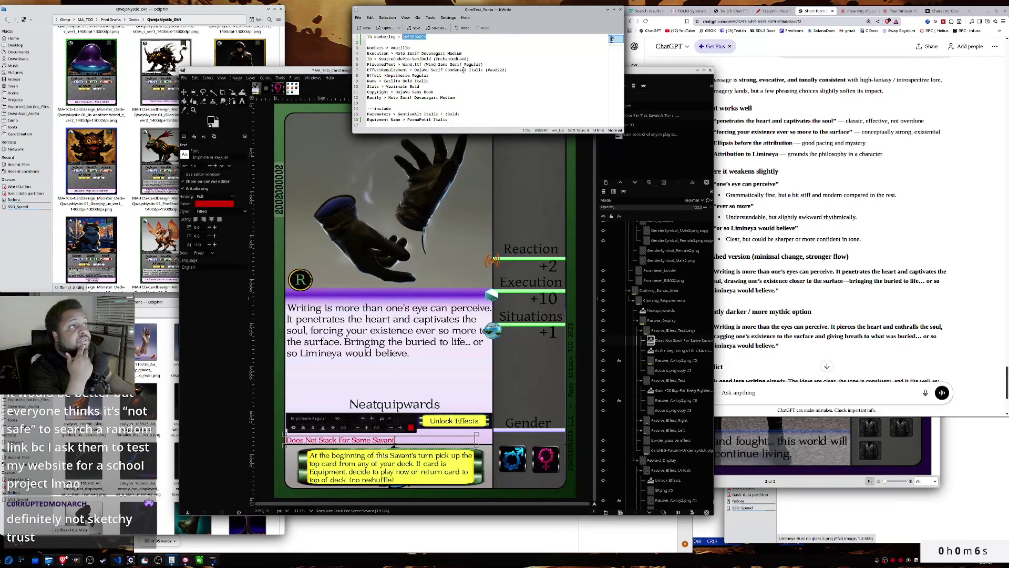
- Set the 'Does Not Stack' line's font to DejaVu Serif Condensed Italic
{"action": "key", "text": "super+Right"}
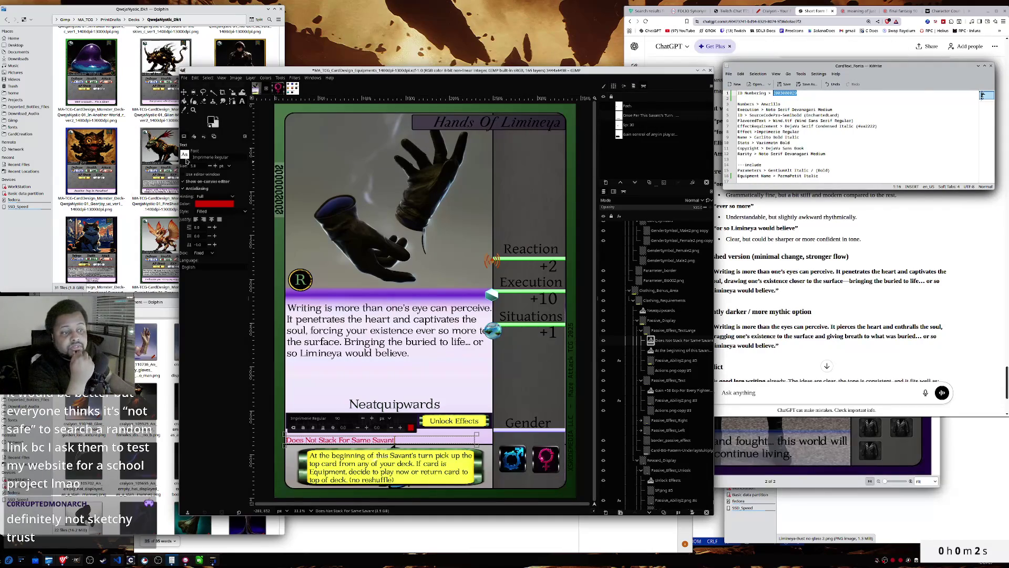
{"action": "left_click", "coordinate": [185, 154]}
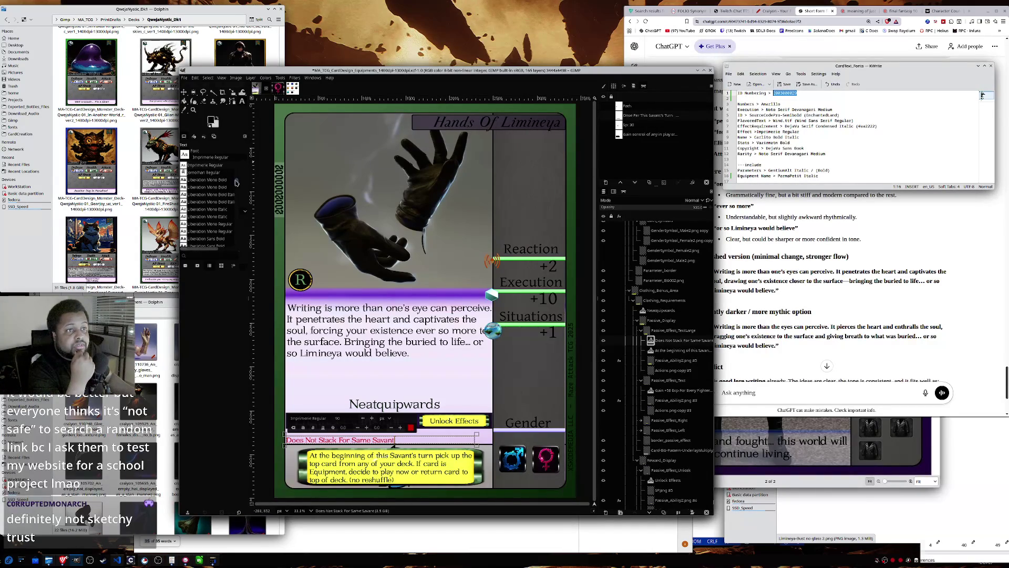
{"action": "scroll", "coordinate": [237, 179], "scroll_direction": "up", "scroll_amount": 5}
{"action": "scroll", "coordinate": [236, 180], "scroll_direction": "up", "scroll_amount": 2}
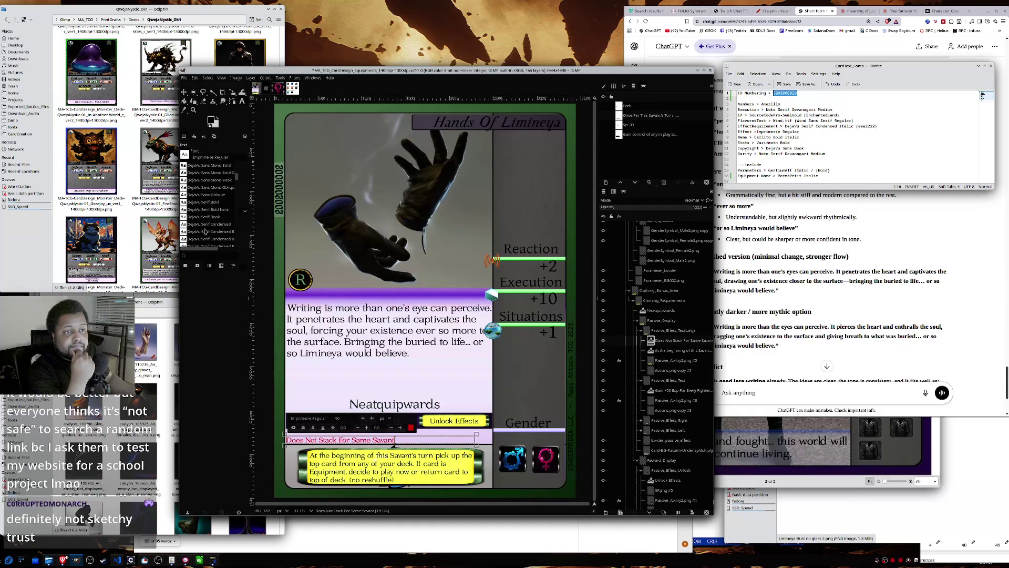
{"action": "left_click", "coordinate": [206, 244]}
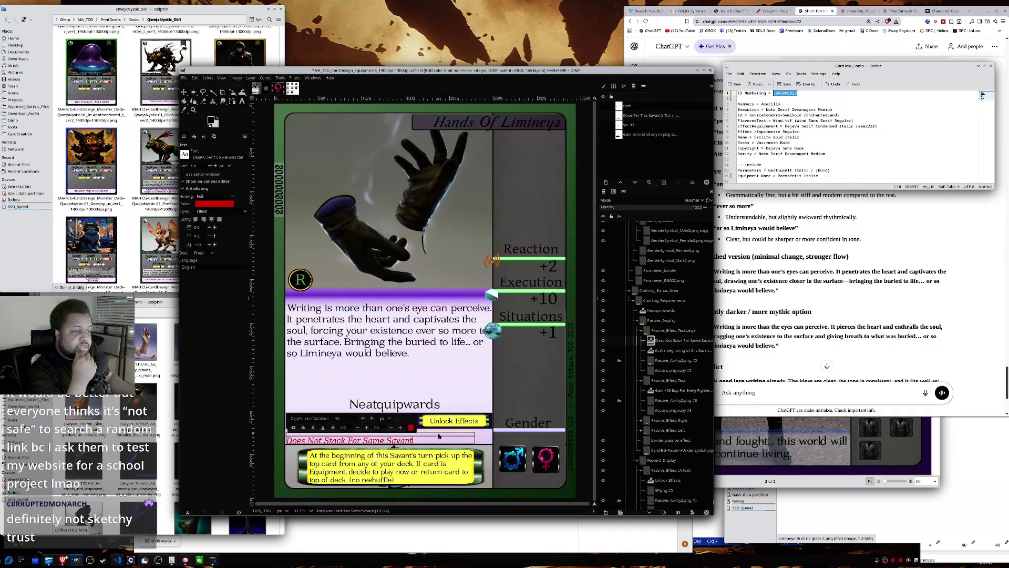
- Nudge the 'Does Not Stack' line up a few pixels
{"action": "left_click_drag", "start_coordinate": [439, 436], "coordinate": [438, 435]}
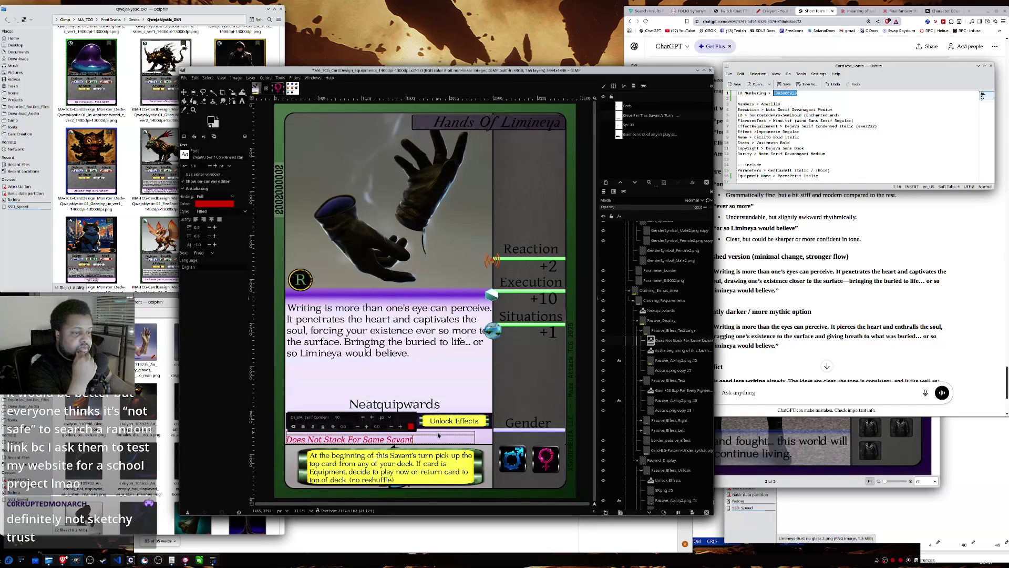
{"action": "left_click_drag", "start_coordinate": [437, 435], "coordinate": [438, 434]}
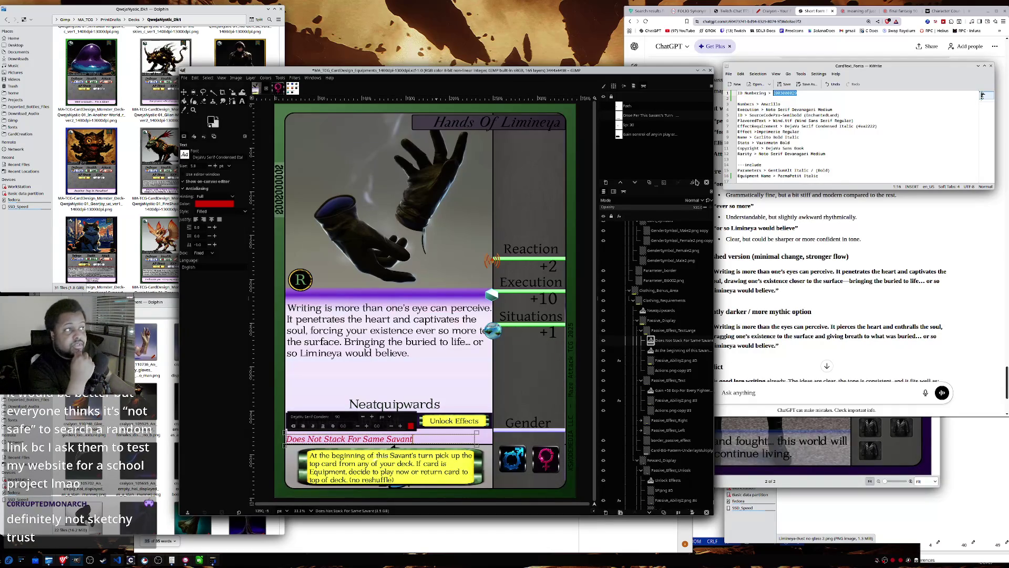
{"action": "left_click", "coordinate": [661, 295]}
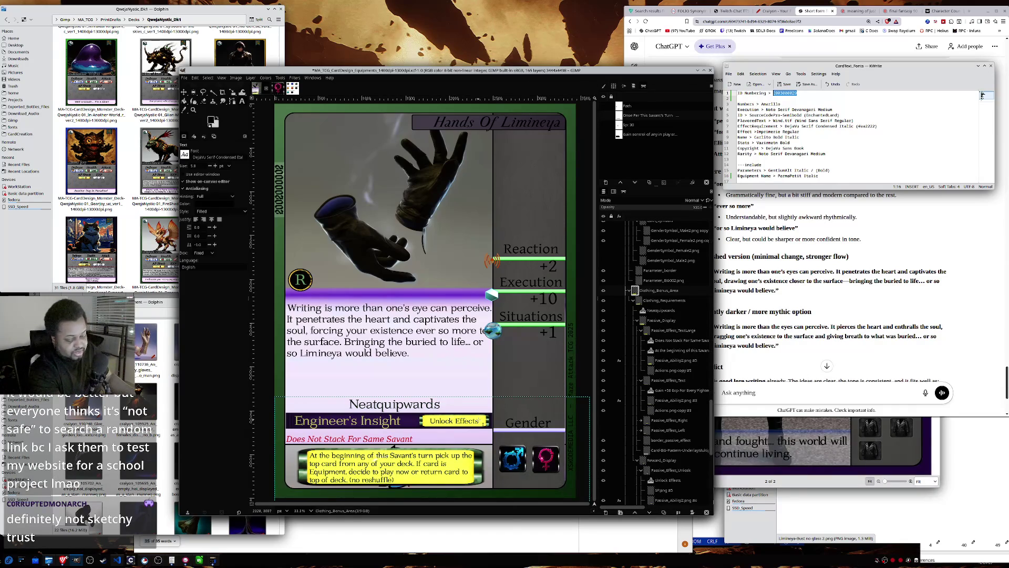
- Change the label 'Unlock Effects' to 'Unlock Effect' and save the XCF project
{"action": "left_click", "coordinate": [479, 421]}
{"action": "key", "text": "BackSpace"}
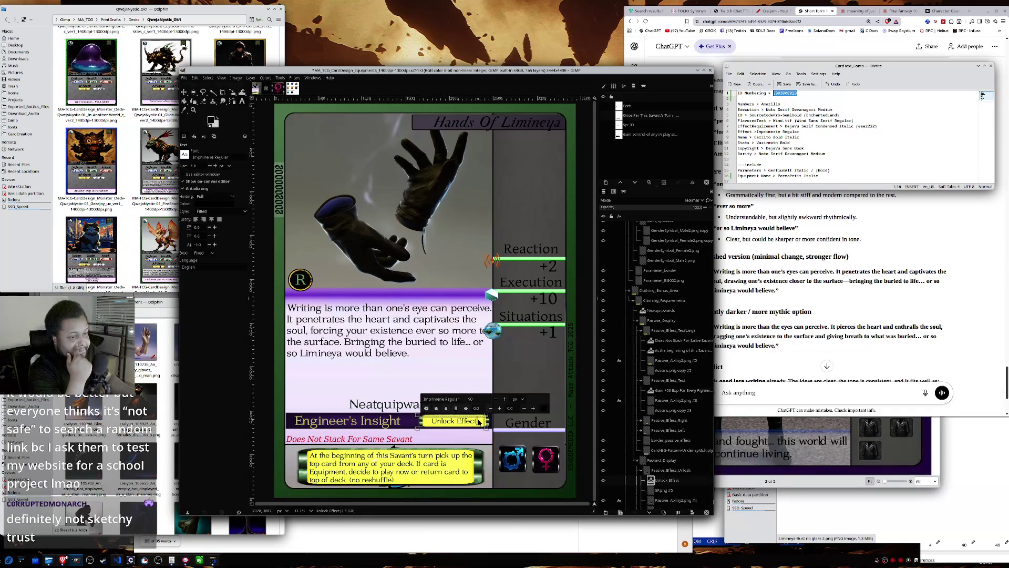
{"action": "left_click", "coordinate": [185, 78]}
{"action": "left_click", "coordinate": [194, 133]}
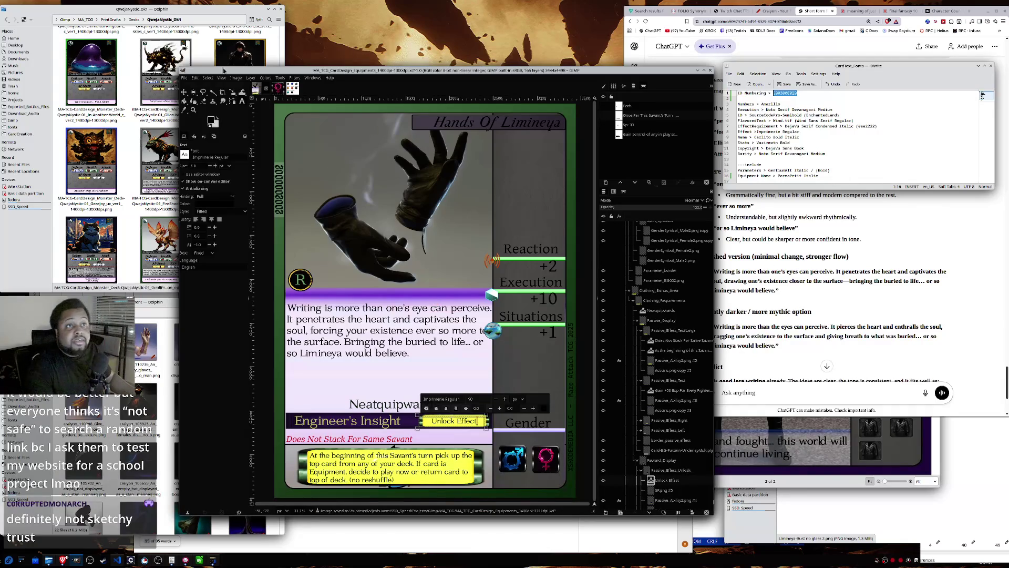
{"action": "left_click", "coordinate": [184, 78]}
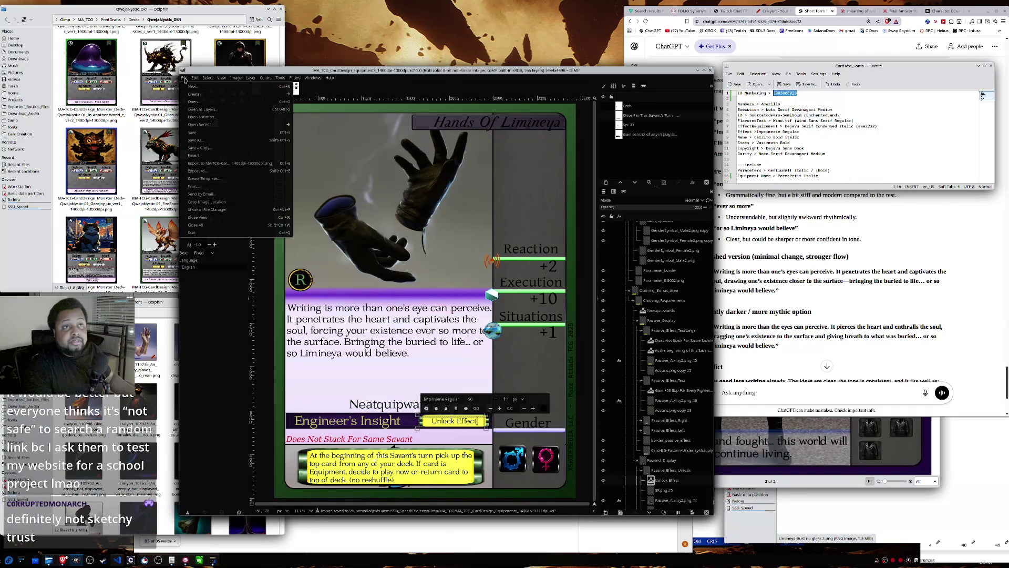
- Export the card as a PNG, replacing Coat-Of-Justice with Hands-Of-Limineya in the reused file name
{"action": "left_click", "coordinate": [216, 171]}
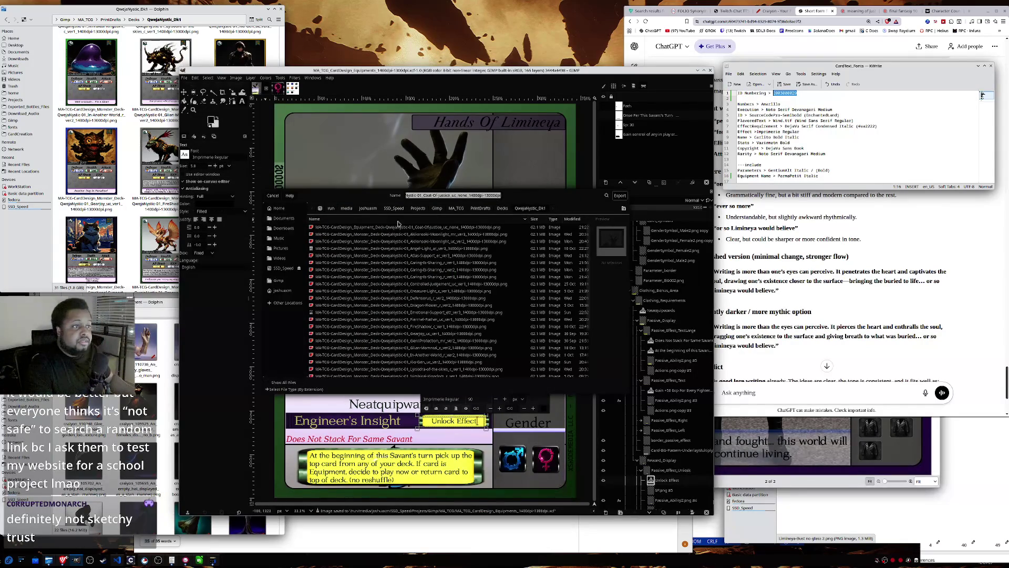
{"action": "left_click", "coordinate": [360, 227]}
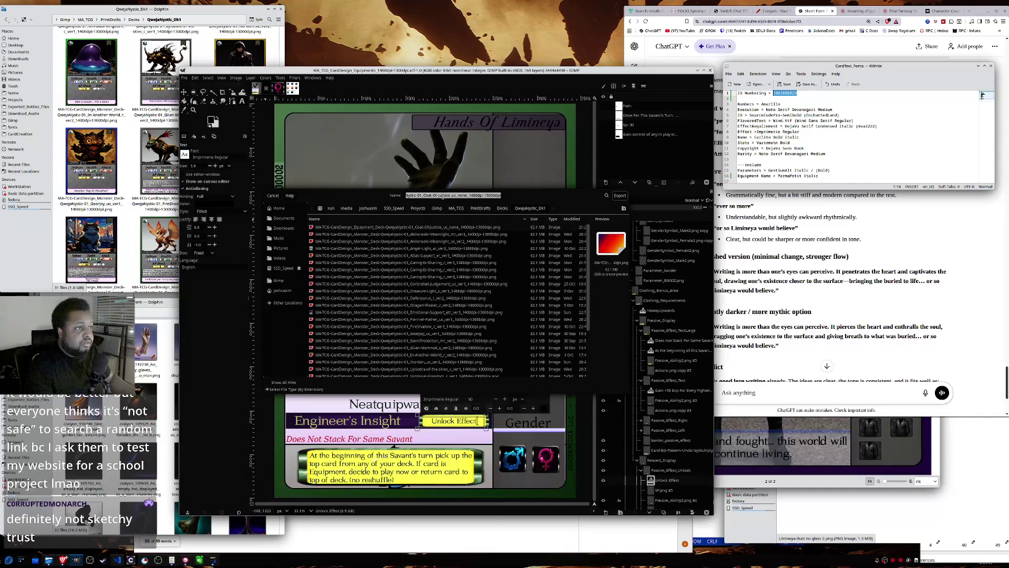
{"action": "left_click", "coordinate": [423, 195]}
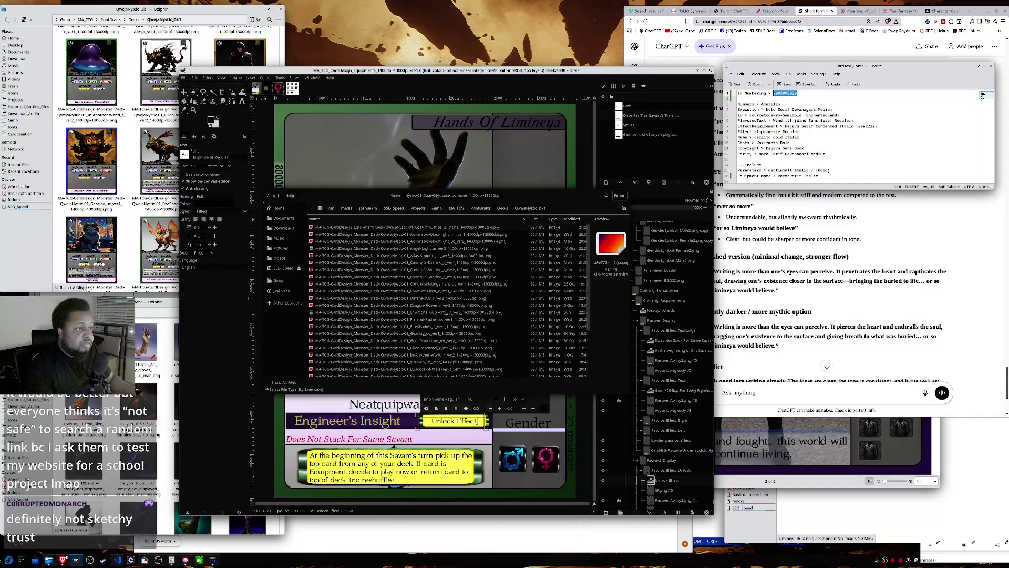
{"action": "key", "text": "shift+Right"}
{"action": "key", "text": "shift+Right"}
{"action": "key", "text": "shift+Right"}
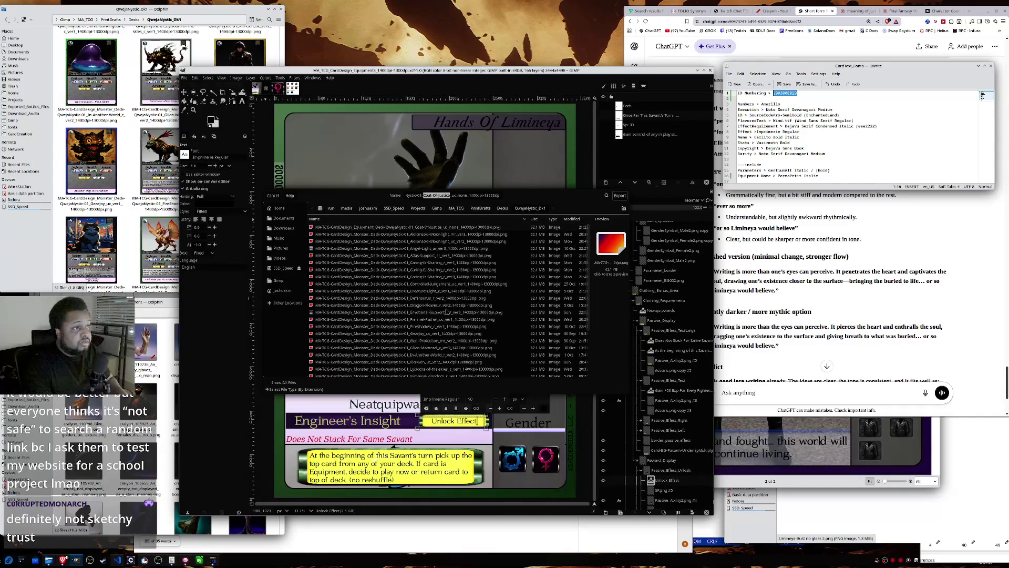
{"action": "type", "text": "Hands-"}
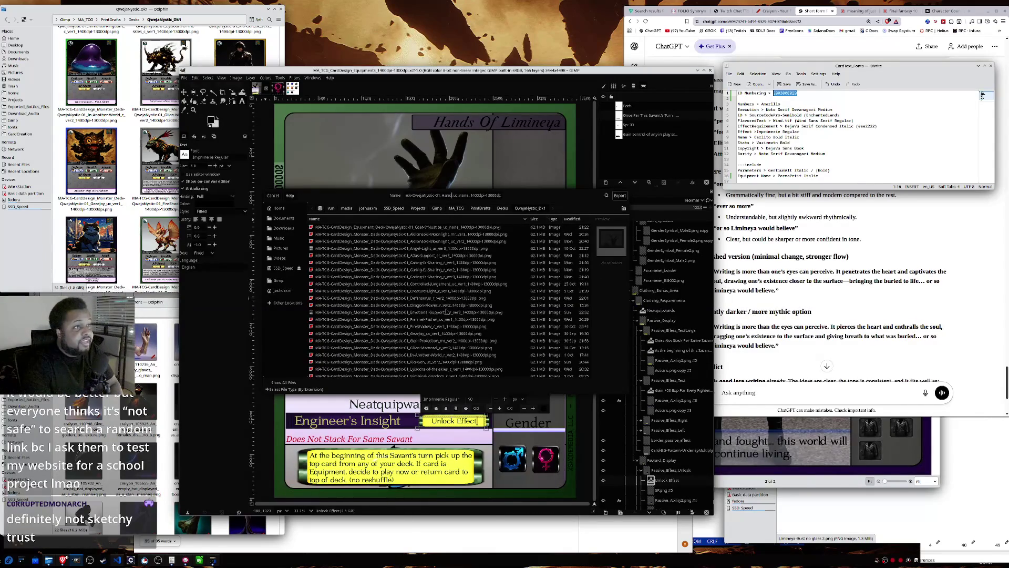
{"action": "type", "text": "Of"}
{"action": "type", "text": "-Limineya_"}
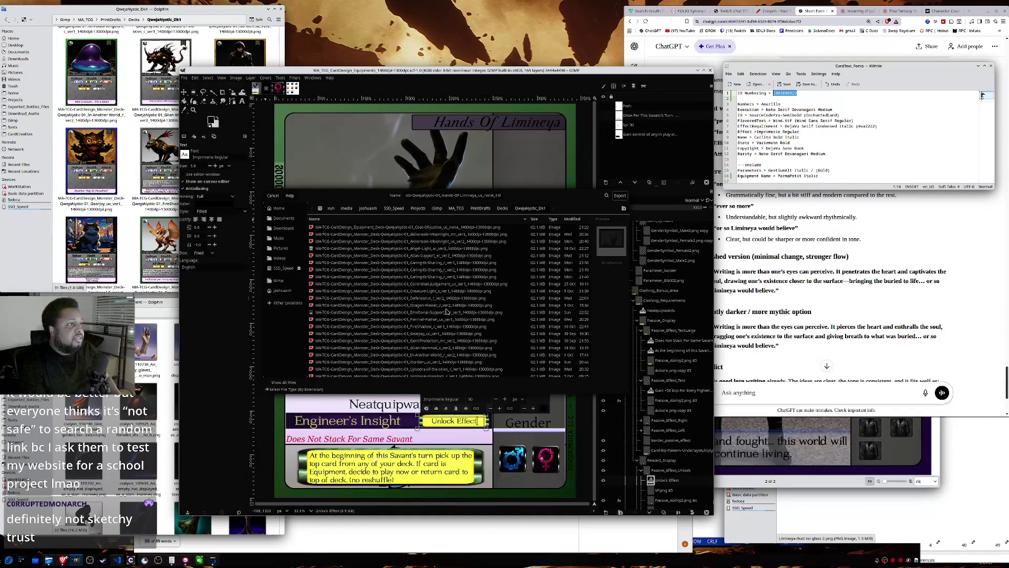
{"action": "type", "text": "r_"}
{"action": "key", "text": "Home"}
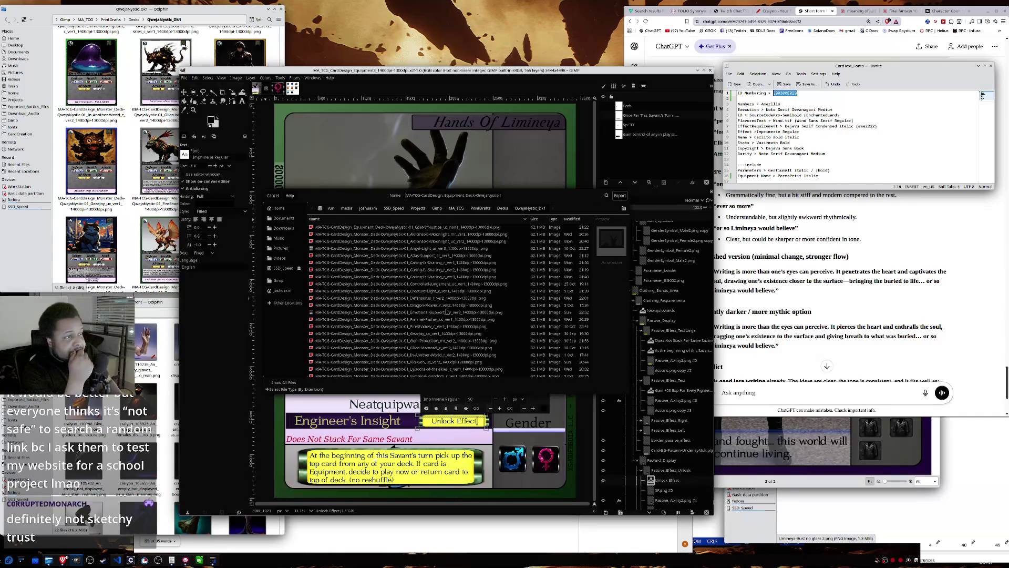
{"action": "key", "text": "Return"}
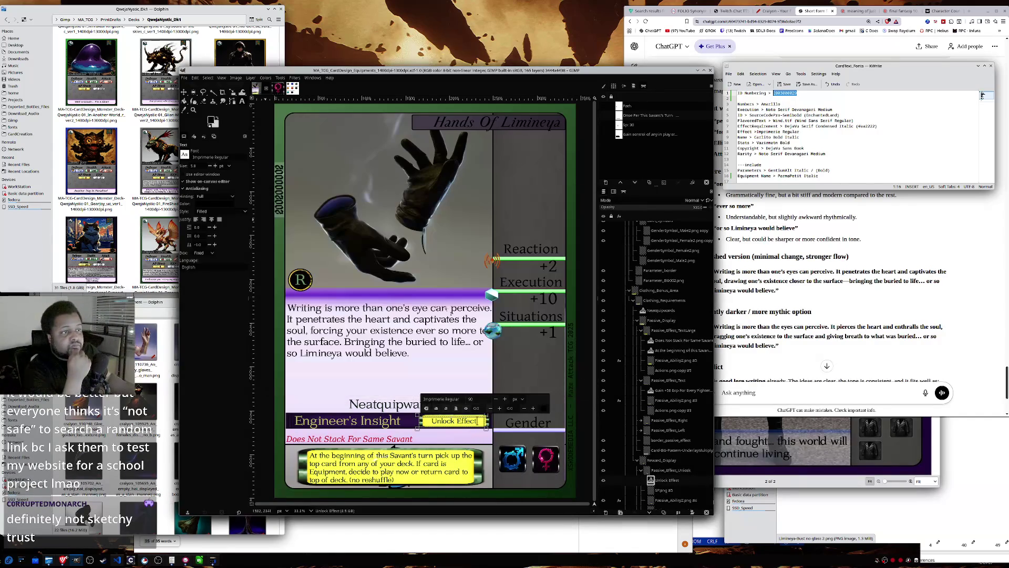
{"action": "left_click", "coordinate": [22, 259]}
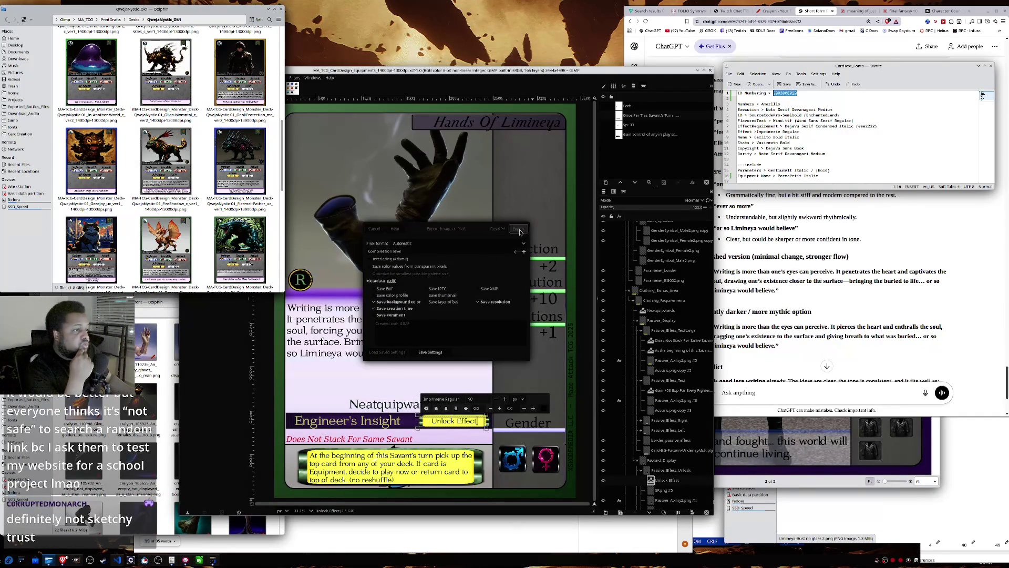
{"action": "left_click", "coordinate": [518, 228]}
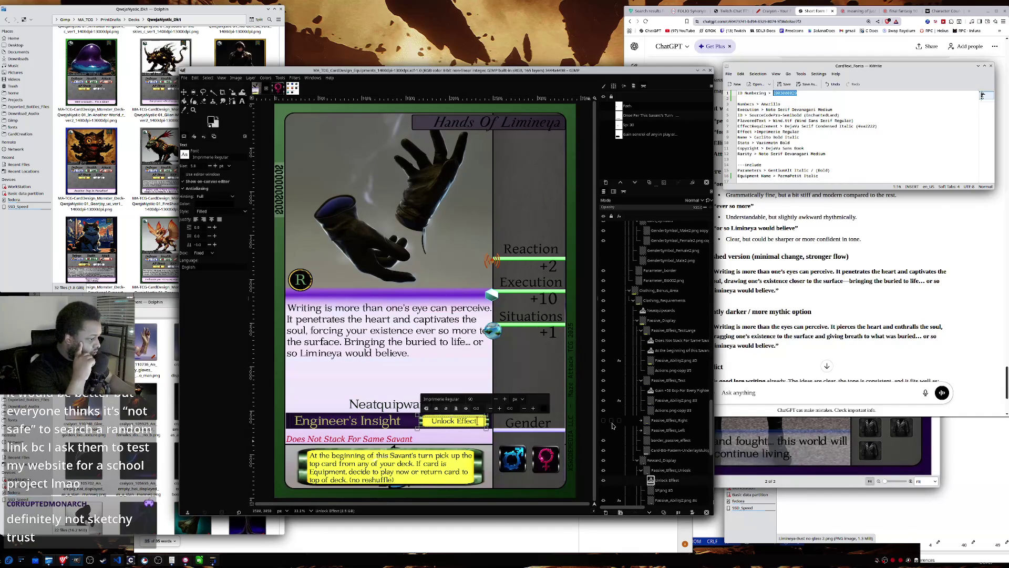
- Show Parameters_Gender with only GenderSymbol_Female visible, then save the project
{"action": "scroll", "coordinate": [612, 426], "scroll_direction": "up", "scroll_amount": 5}
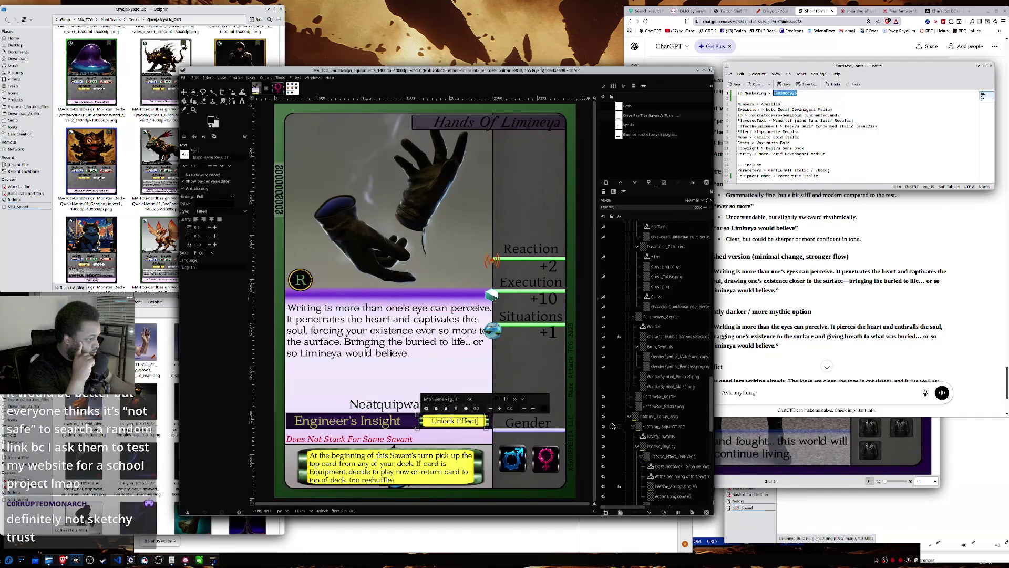
{"action": "left_click", "coordinate": [604, 317]}
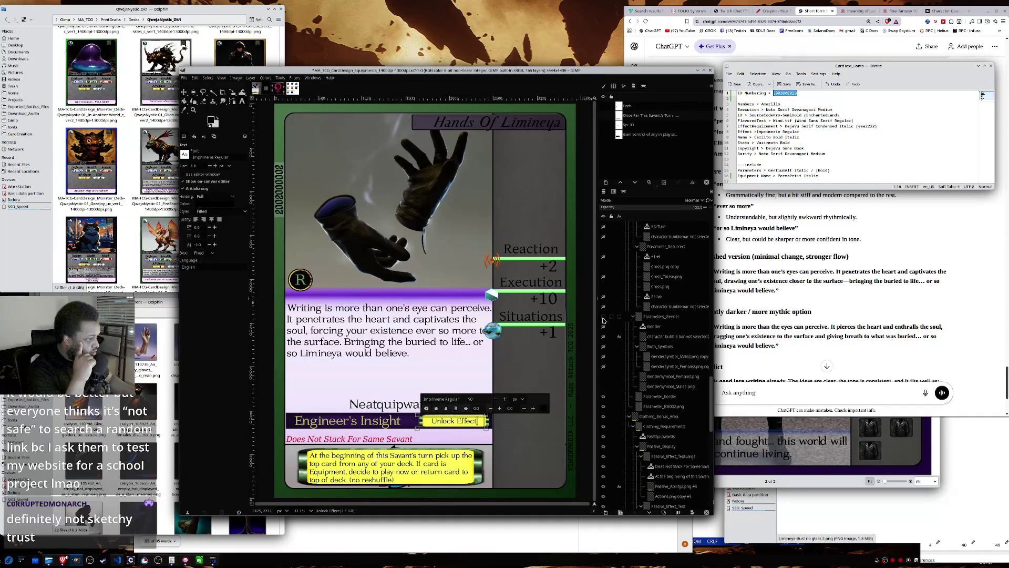
{"action": "left_click", "coordinate": [604, 318]}
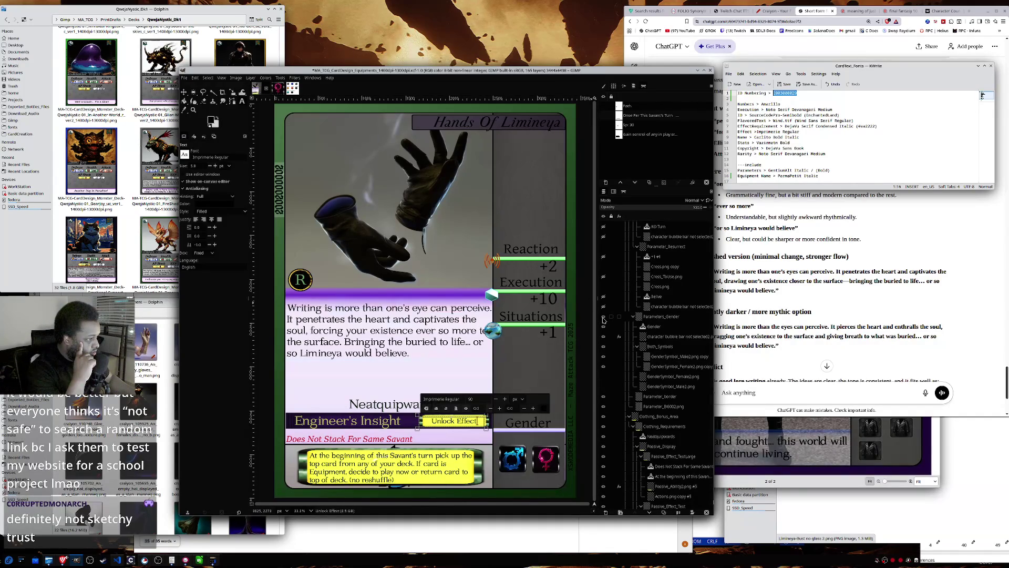
{"action": "left_click", "coordinate": [603, 346]}
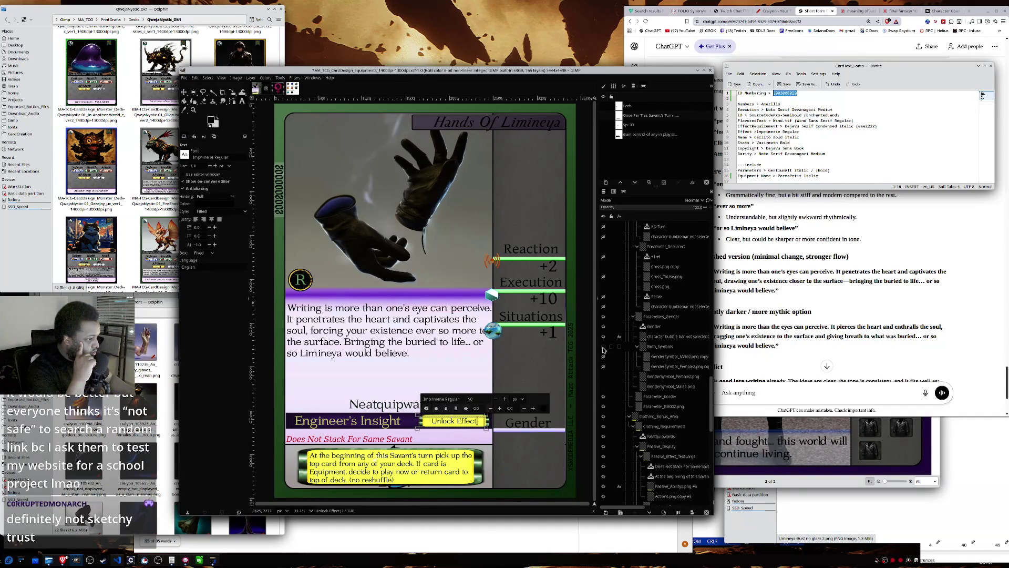
{"action": "left_click", "coordinate": [604, 376]}
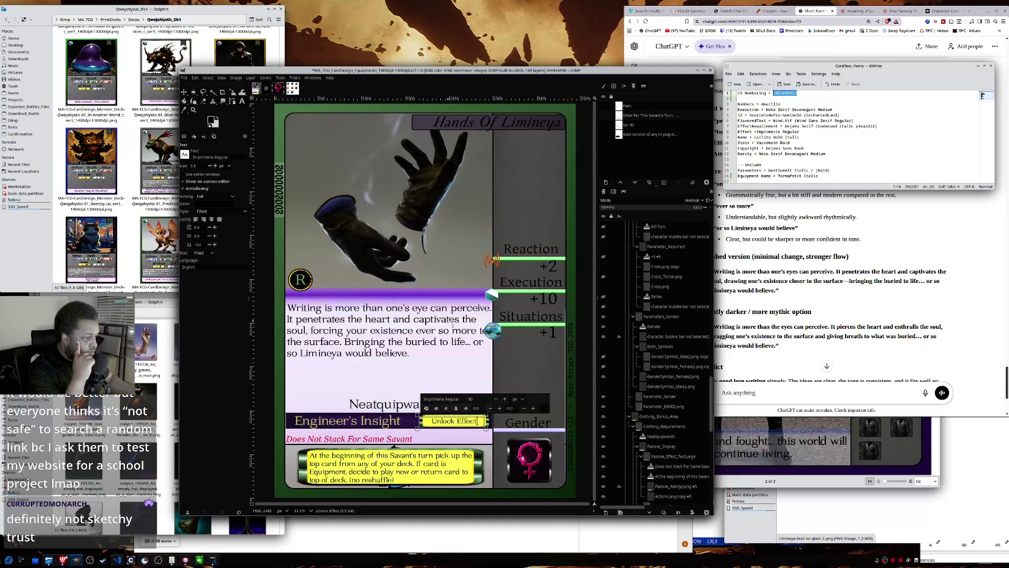
{"action": "left_click", "coordinate": [185, 80]}
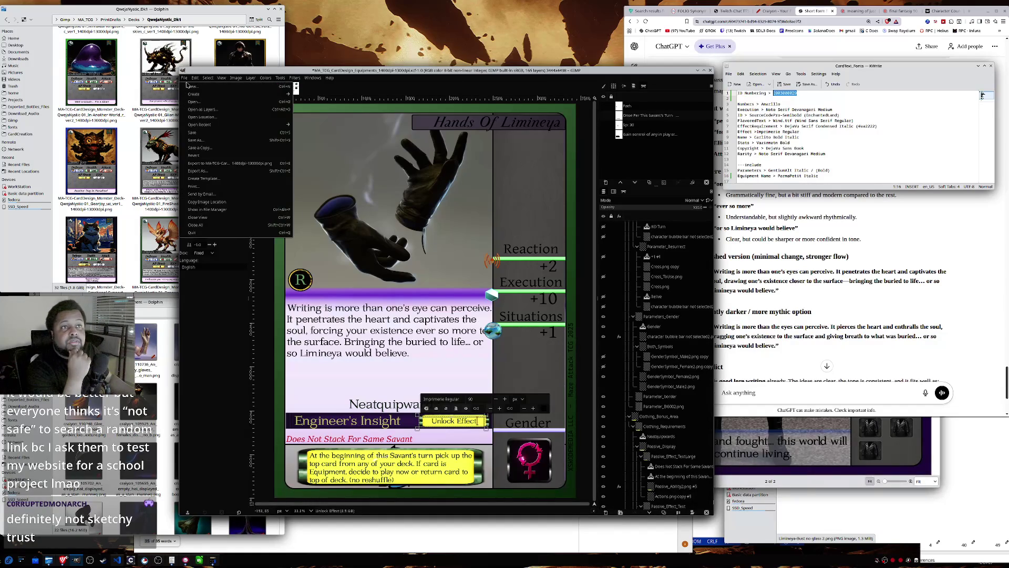
{"action": "left_click", "coordinate": [198, 133]}
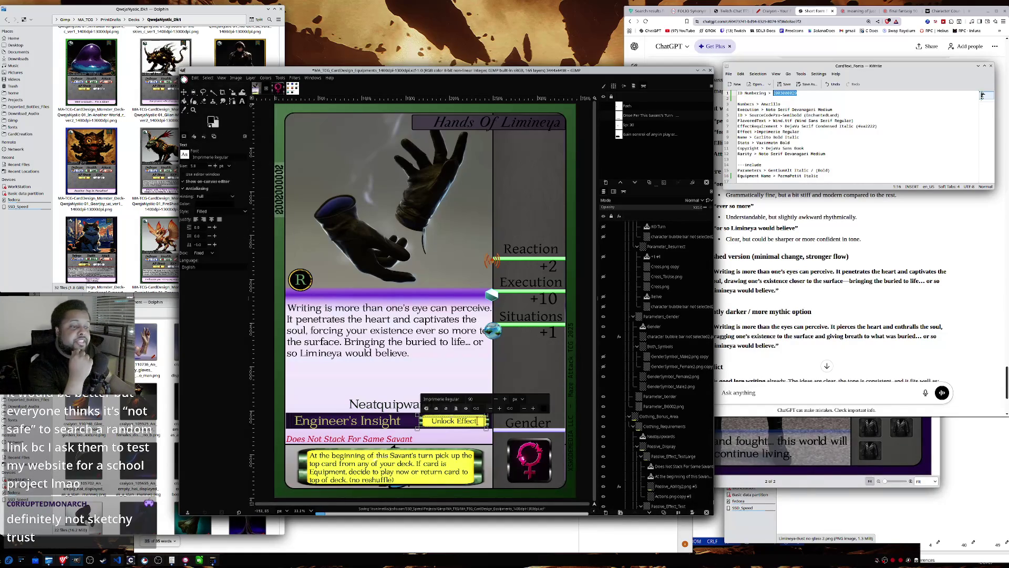